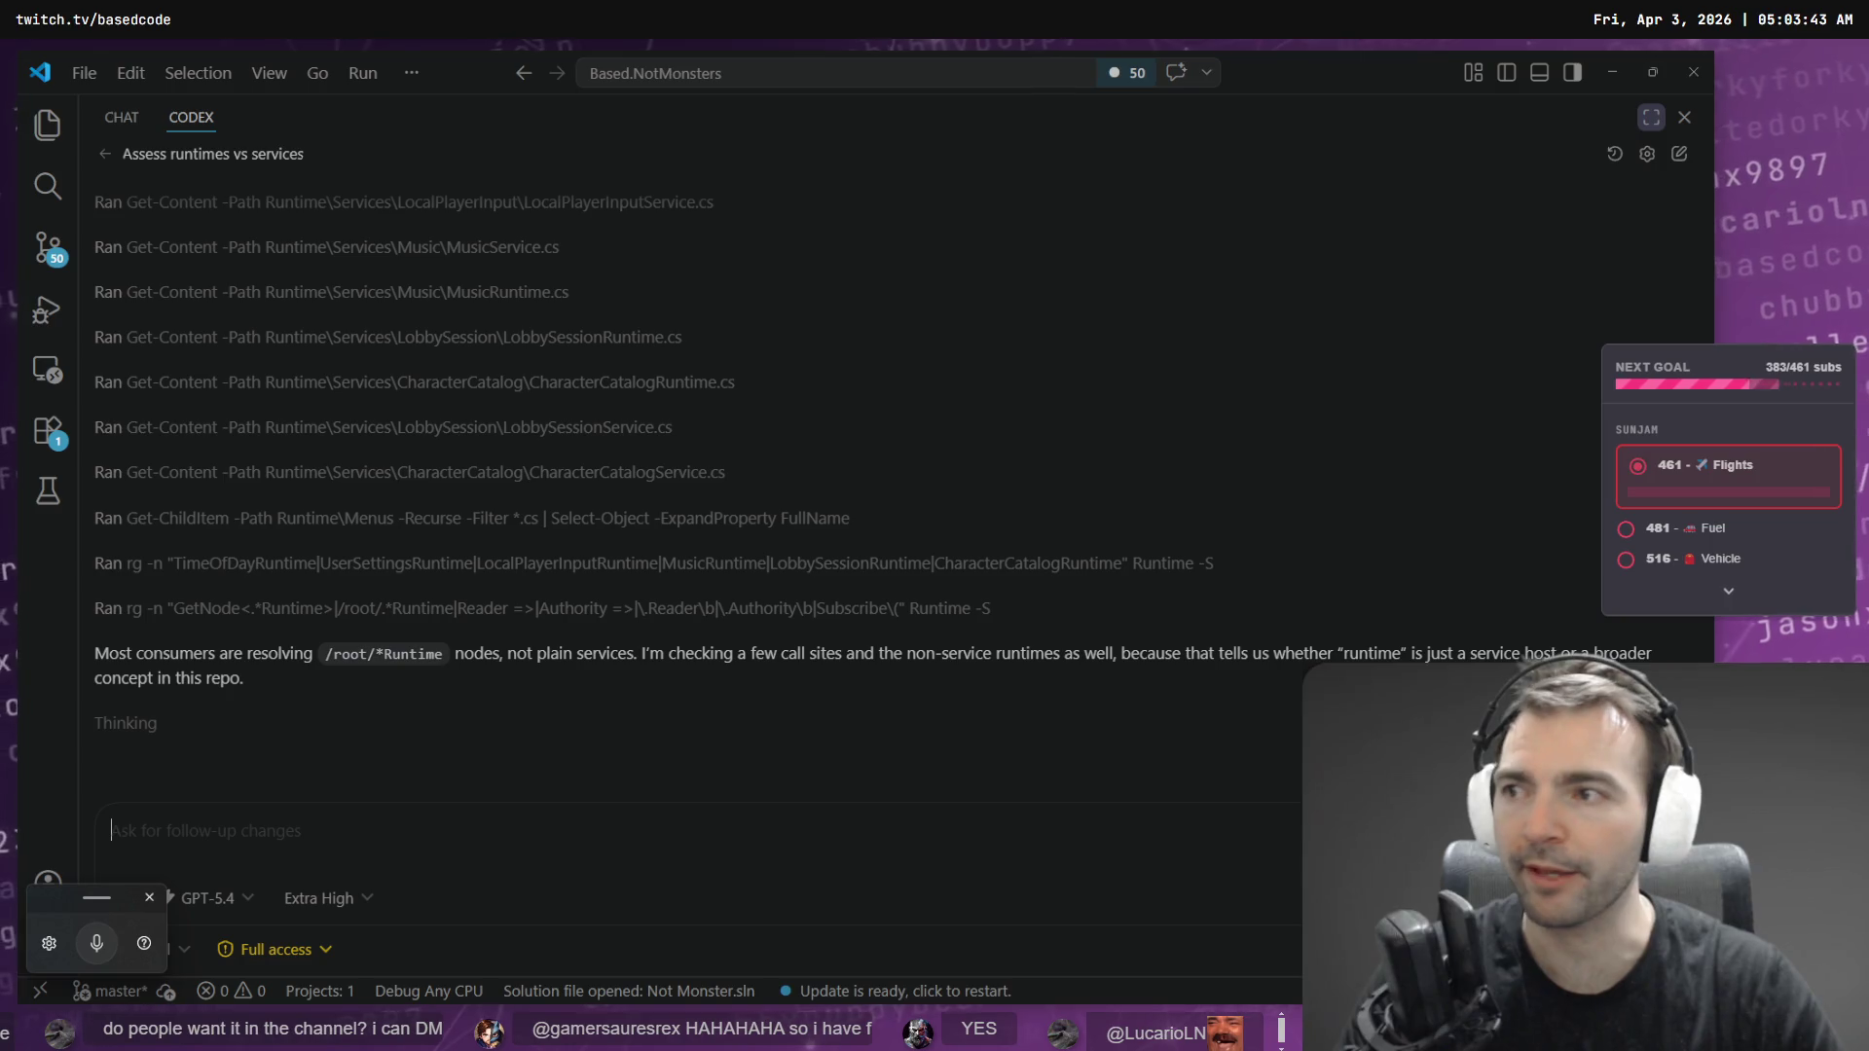
- Switch from VS Code's Codex session to the ChatGPT chat showing the fiery Monster! banner
key("alt+Tab")
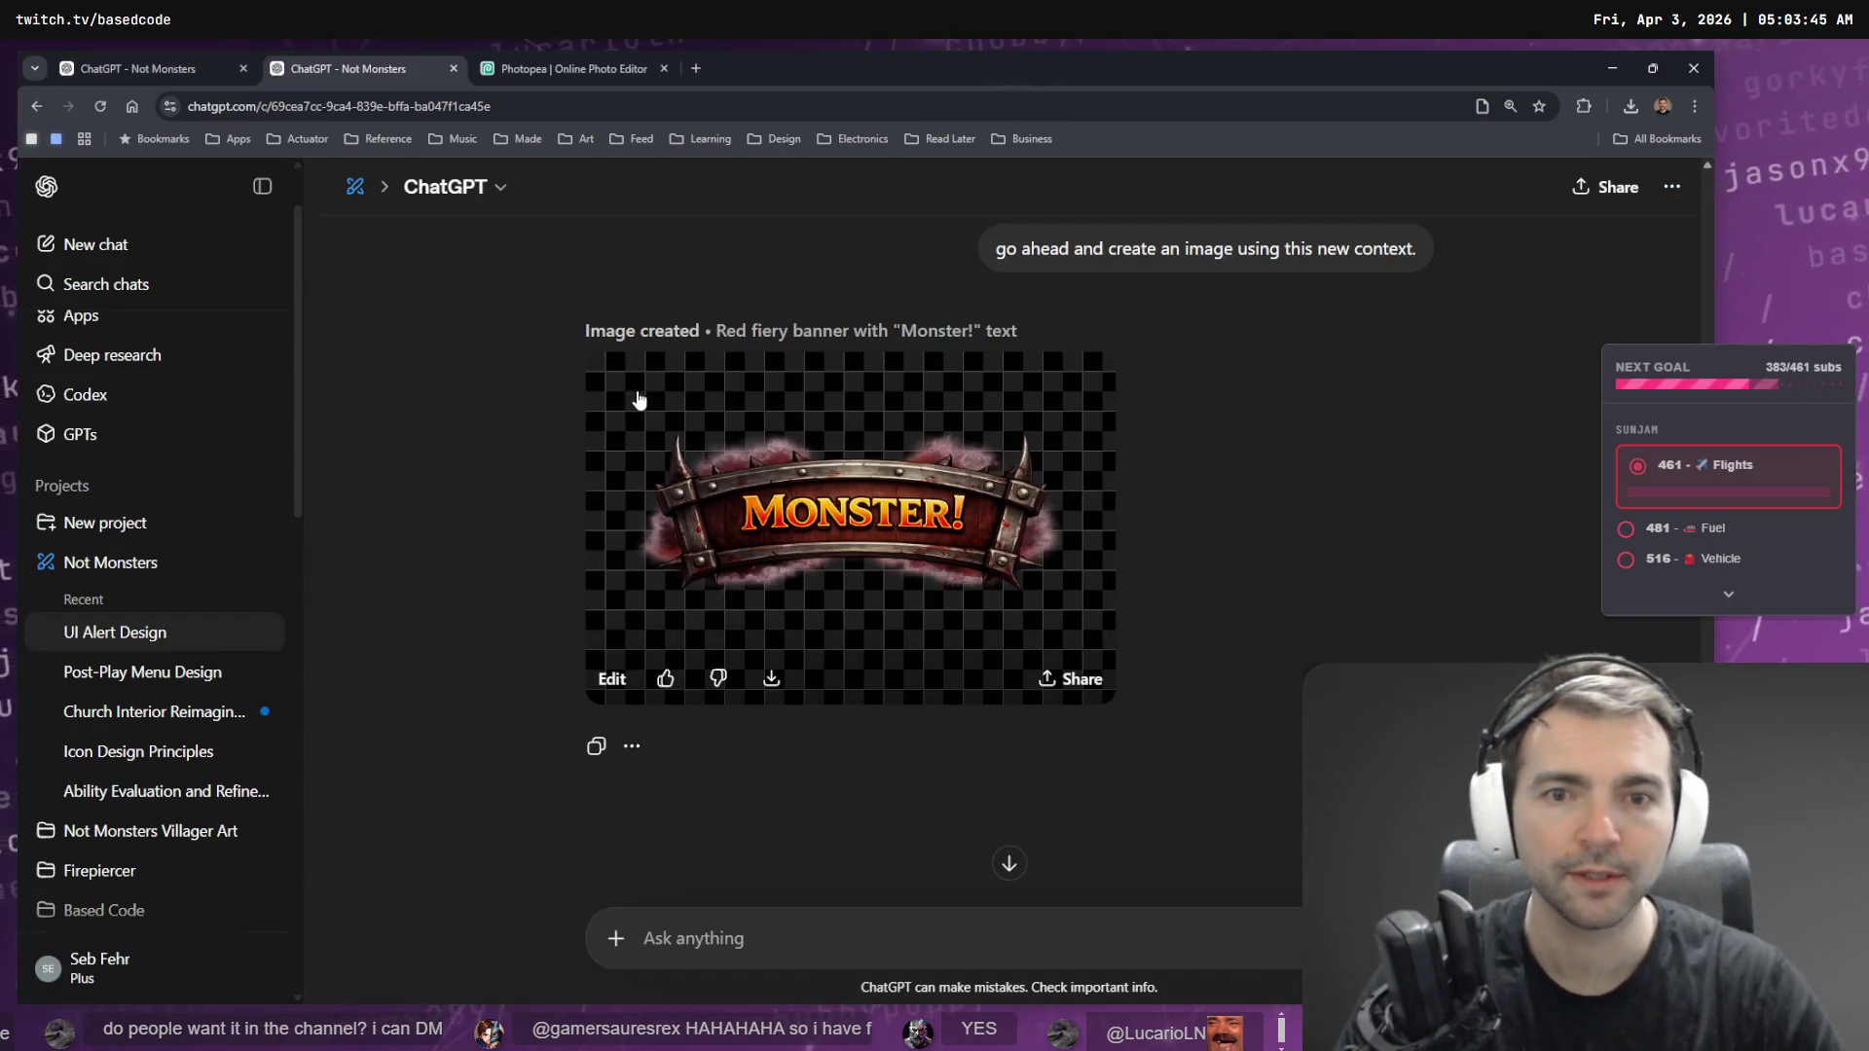
left_click(791, 679)
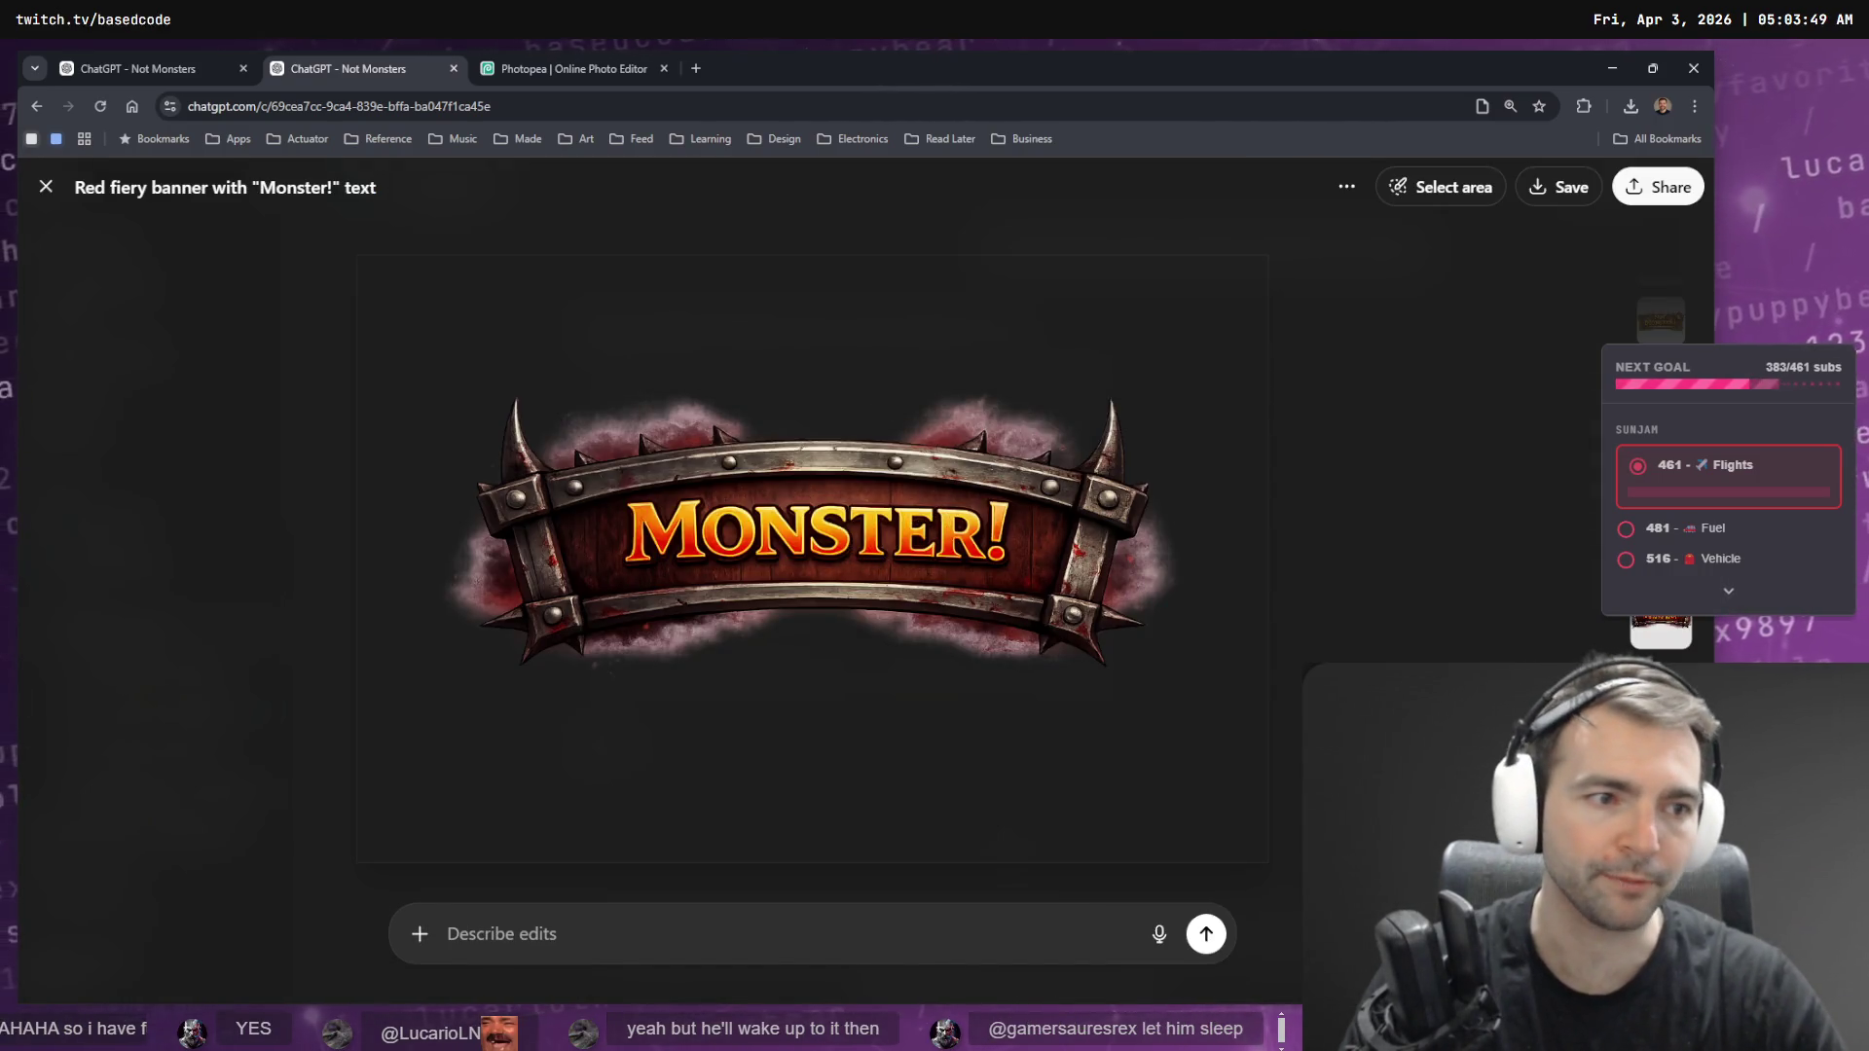
key("Right")
key("Right")
key("Escape")
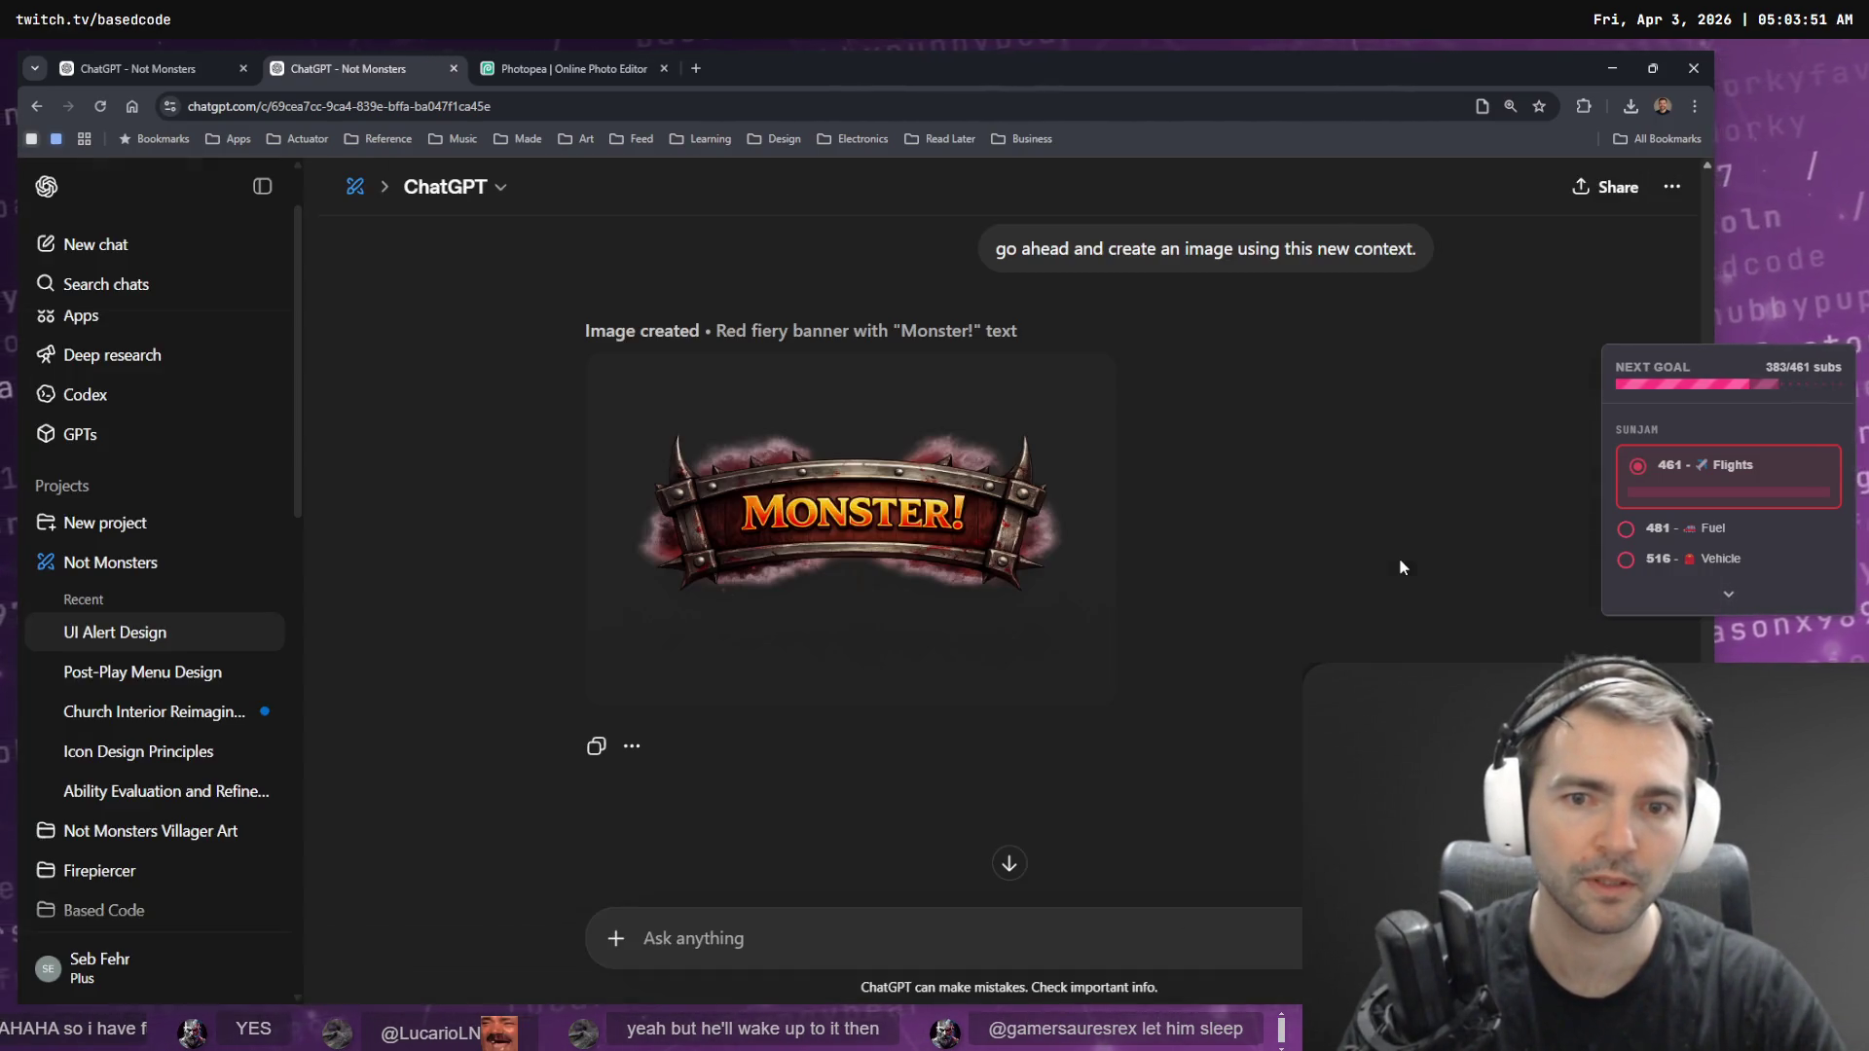
scroll(1347, 540, "up", 10)
scroll(1347, 540, "down", 6)
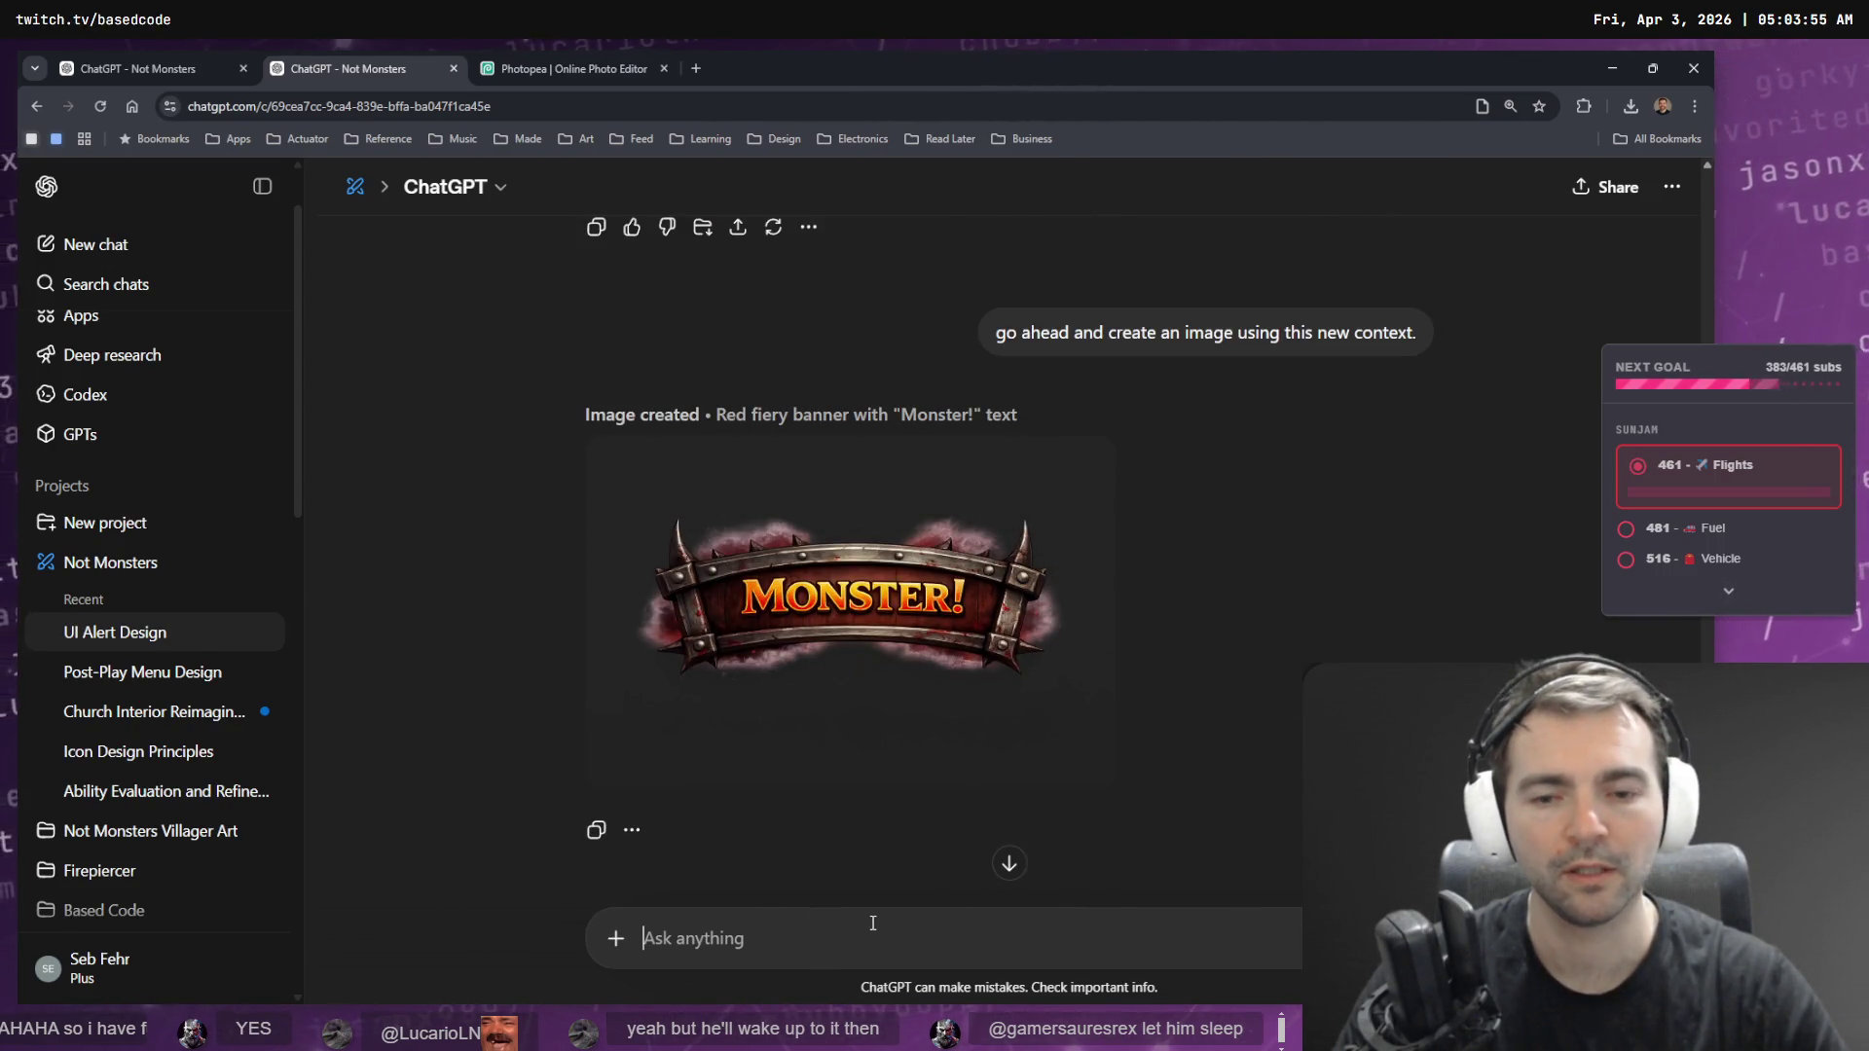
key("super+h")
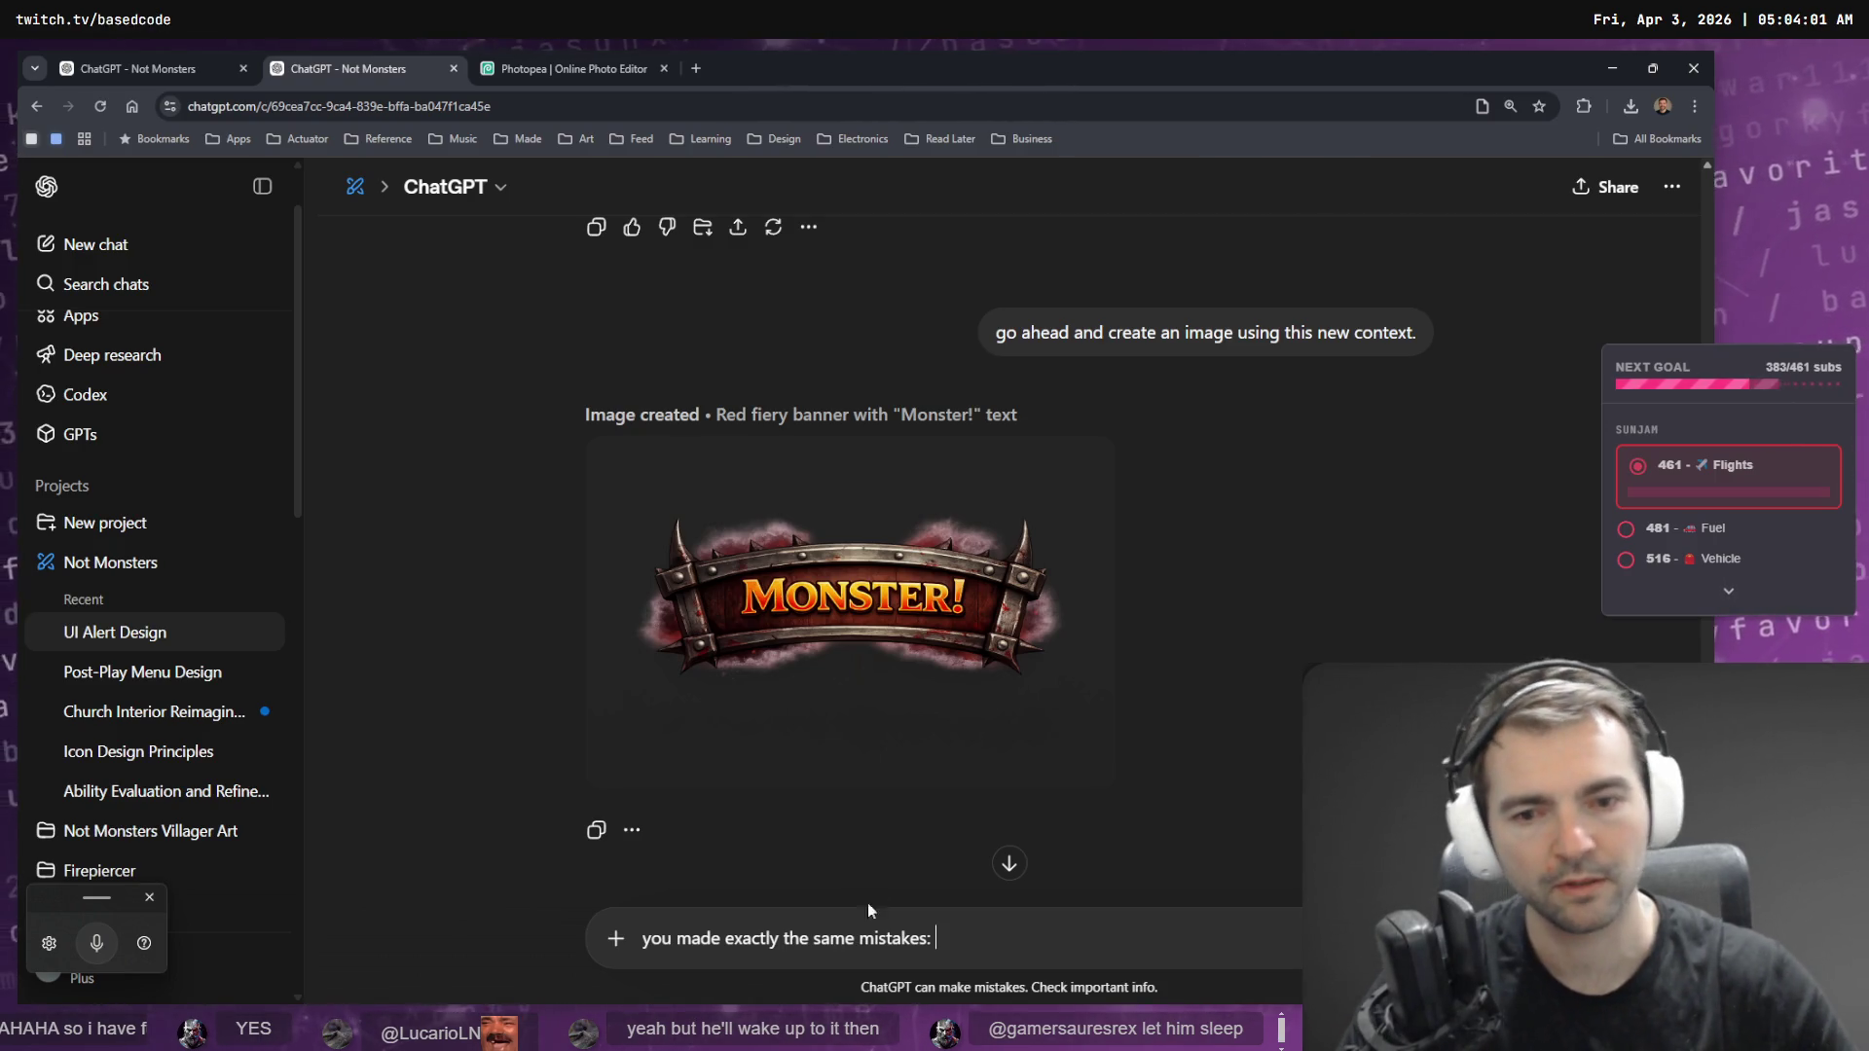
- Copy the four previous-mistake bullets into the ChatGPT message box
scroll(905, 817, "up", 10)
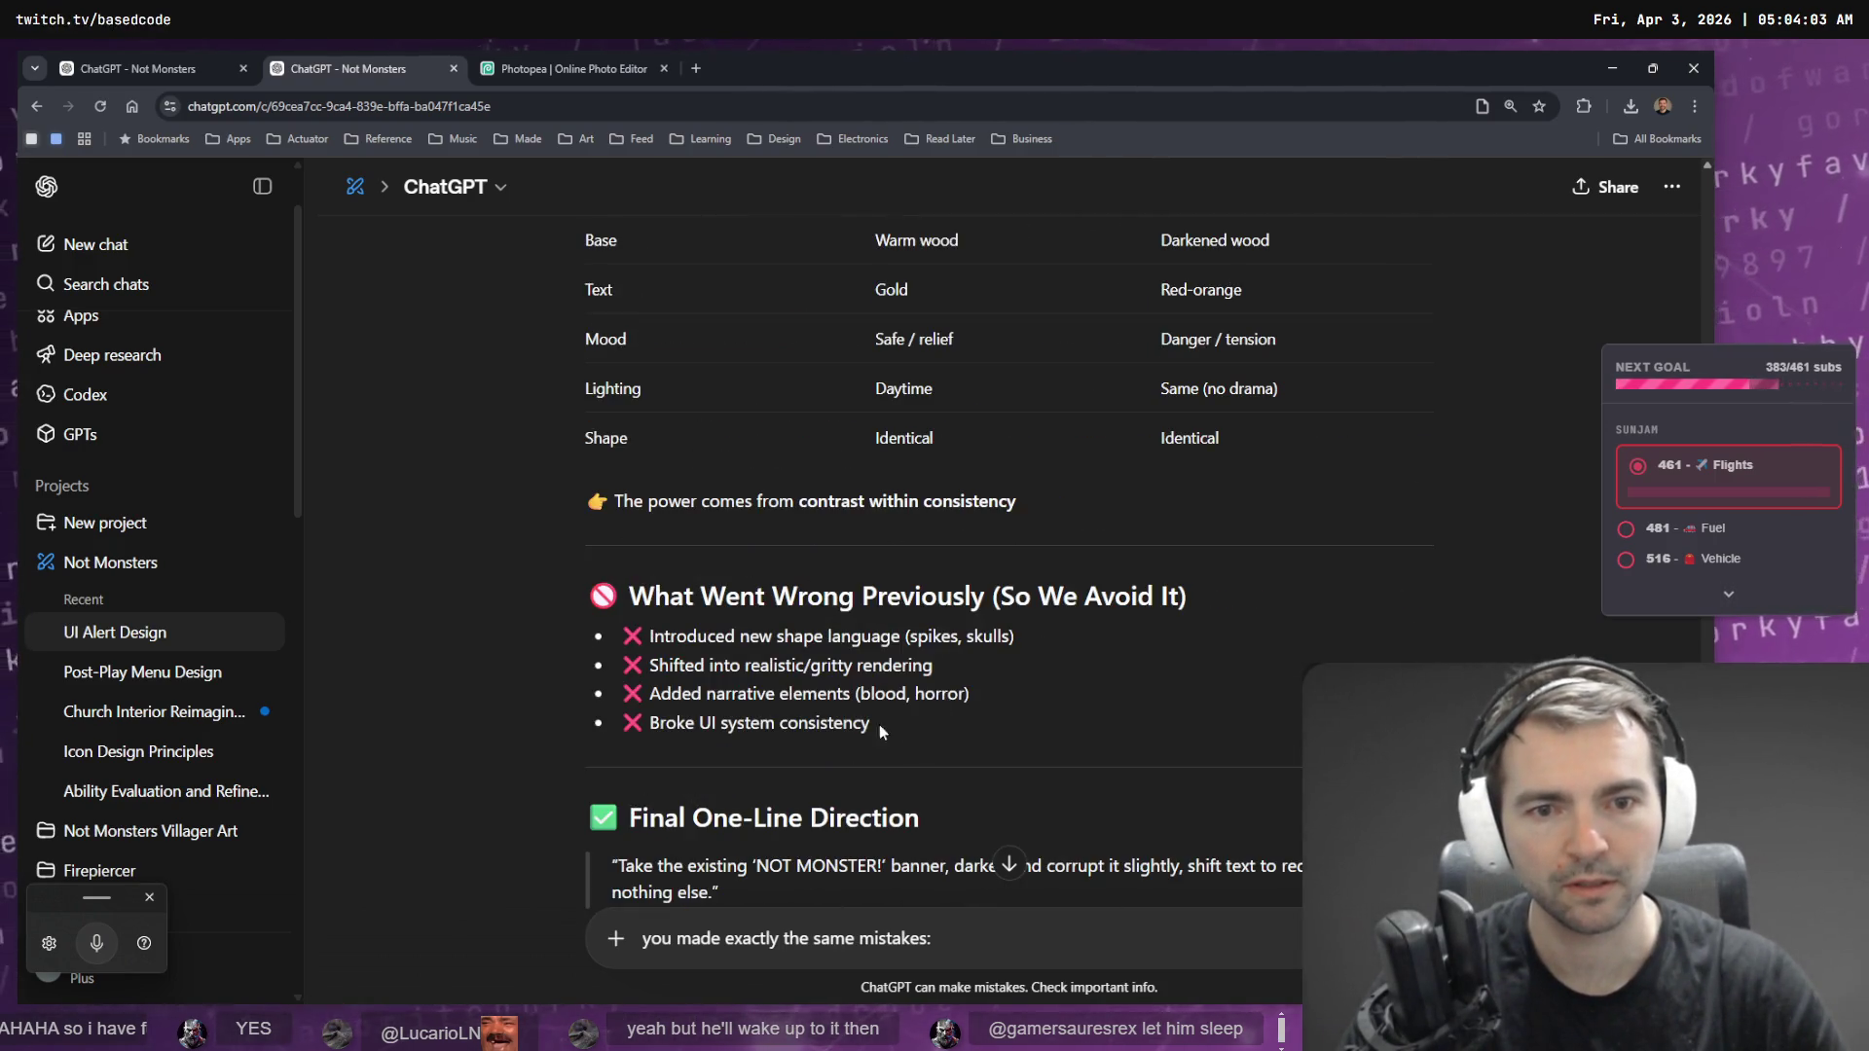
left_click_drag(876, 725, 658, 637)
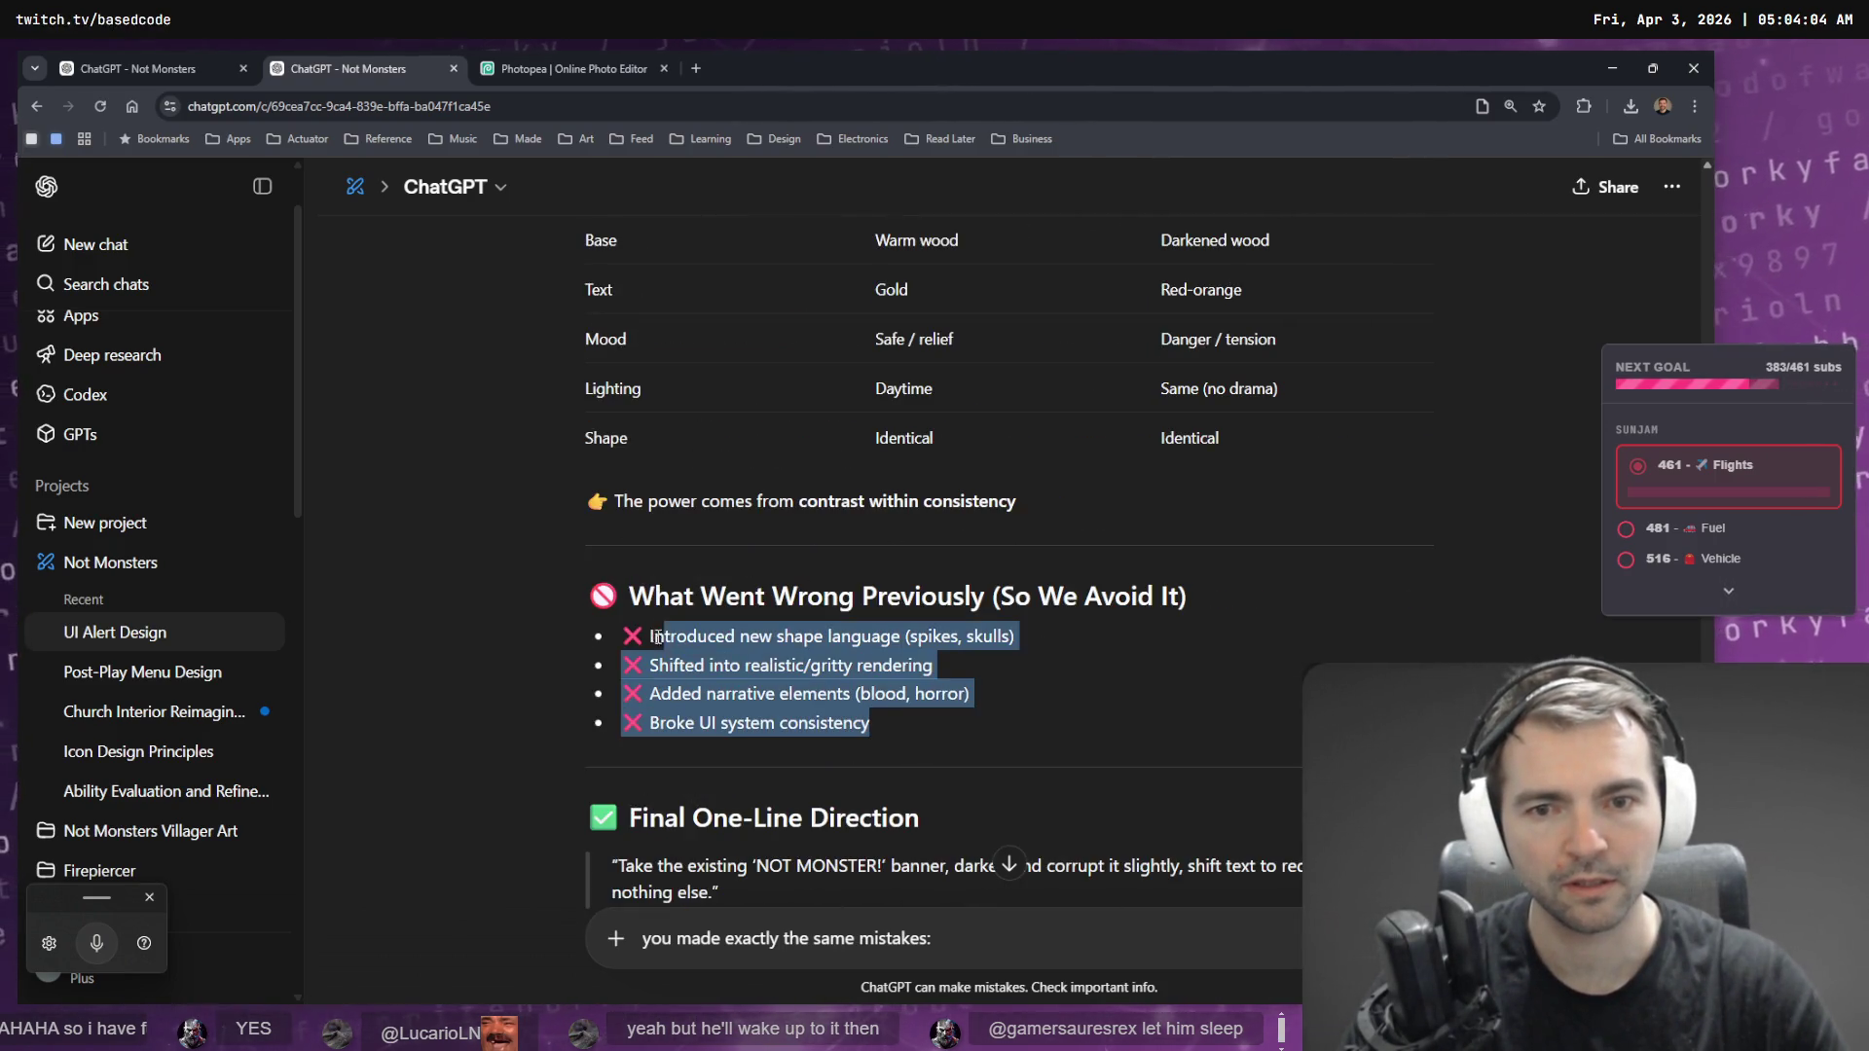
left_click(959, 940)
key("shift+Return")
type("❌ Introduced new shape language (spikes, skulls) ❌ Shifted into realistic/gritty rendering ❌ Added narrative elements (blood, horror) ❌ Broke UI system consistency")
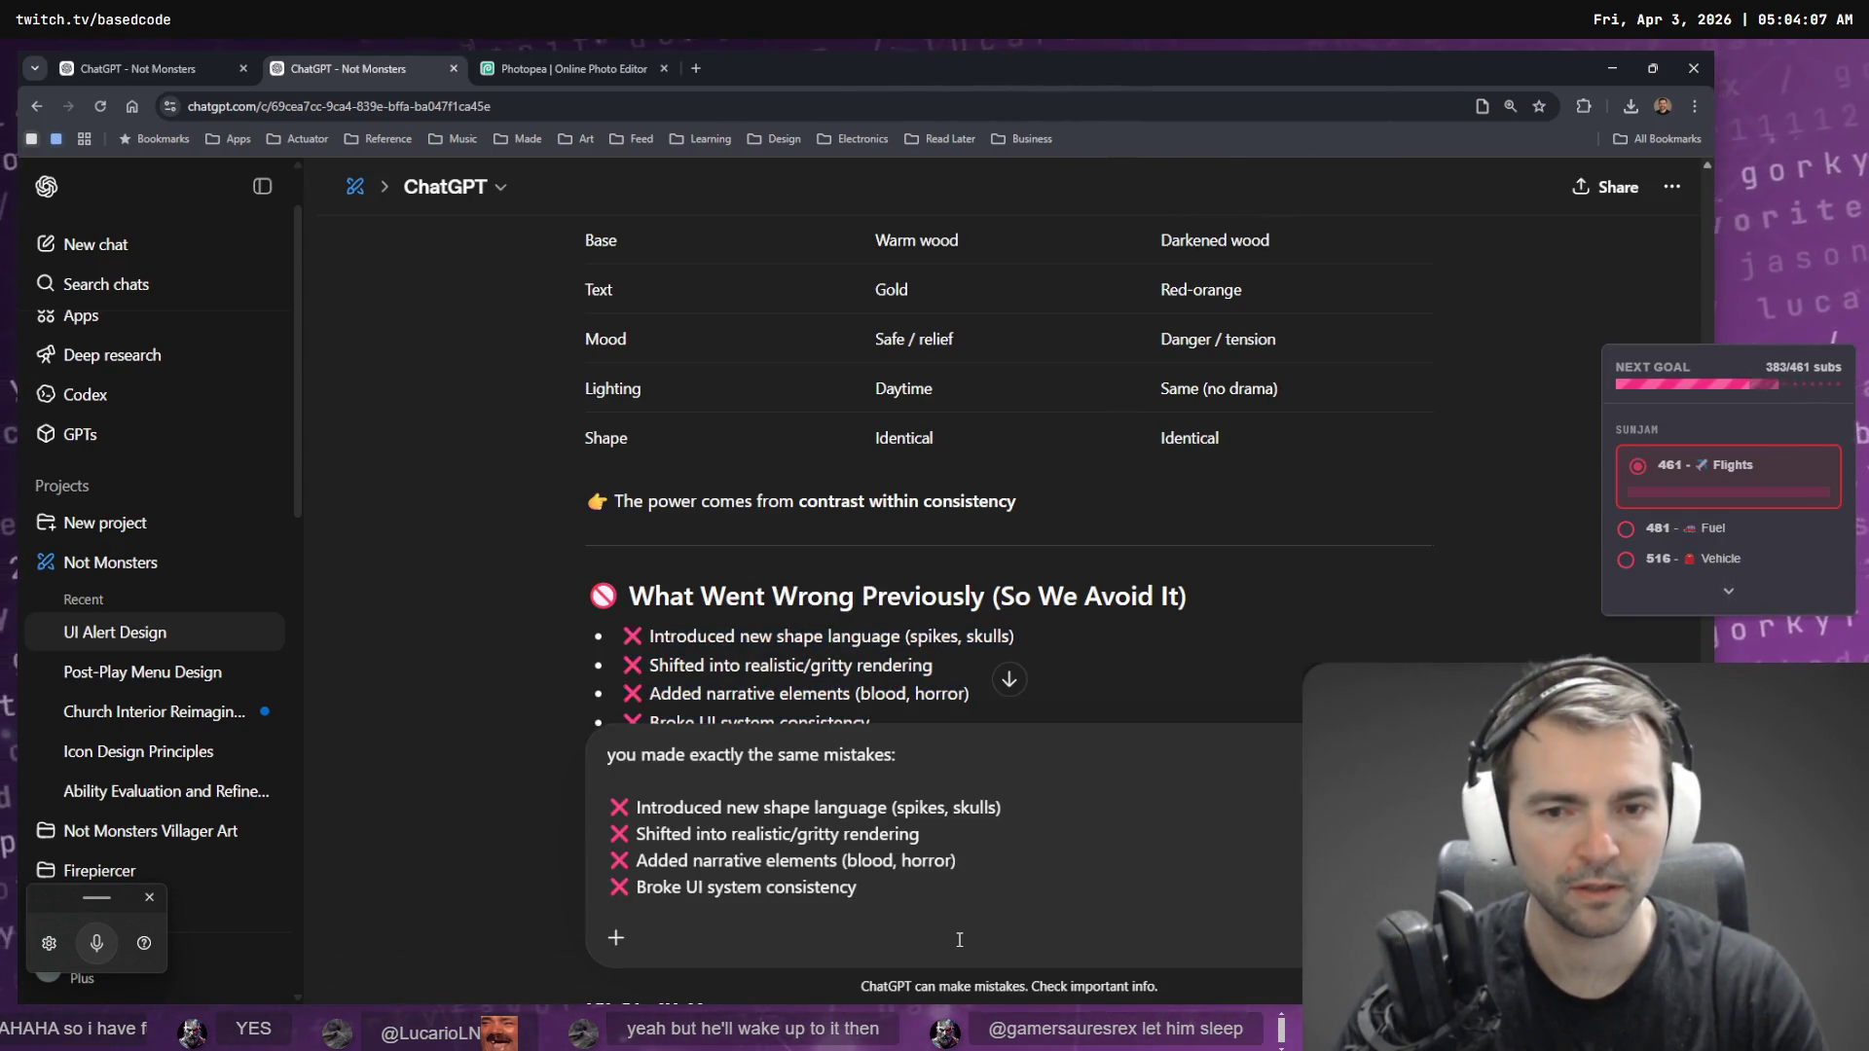
key("shift+Return")
key("shift+Return")
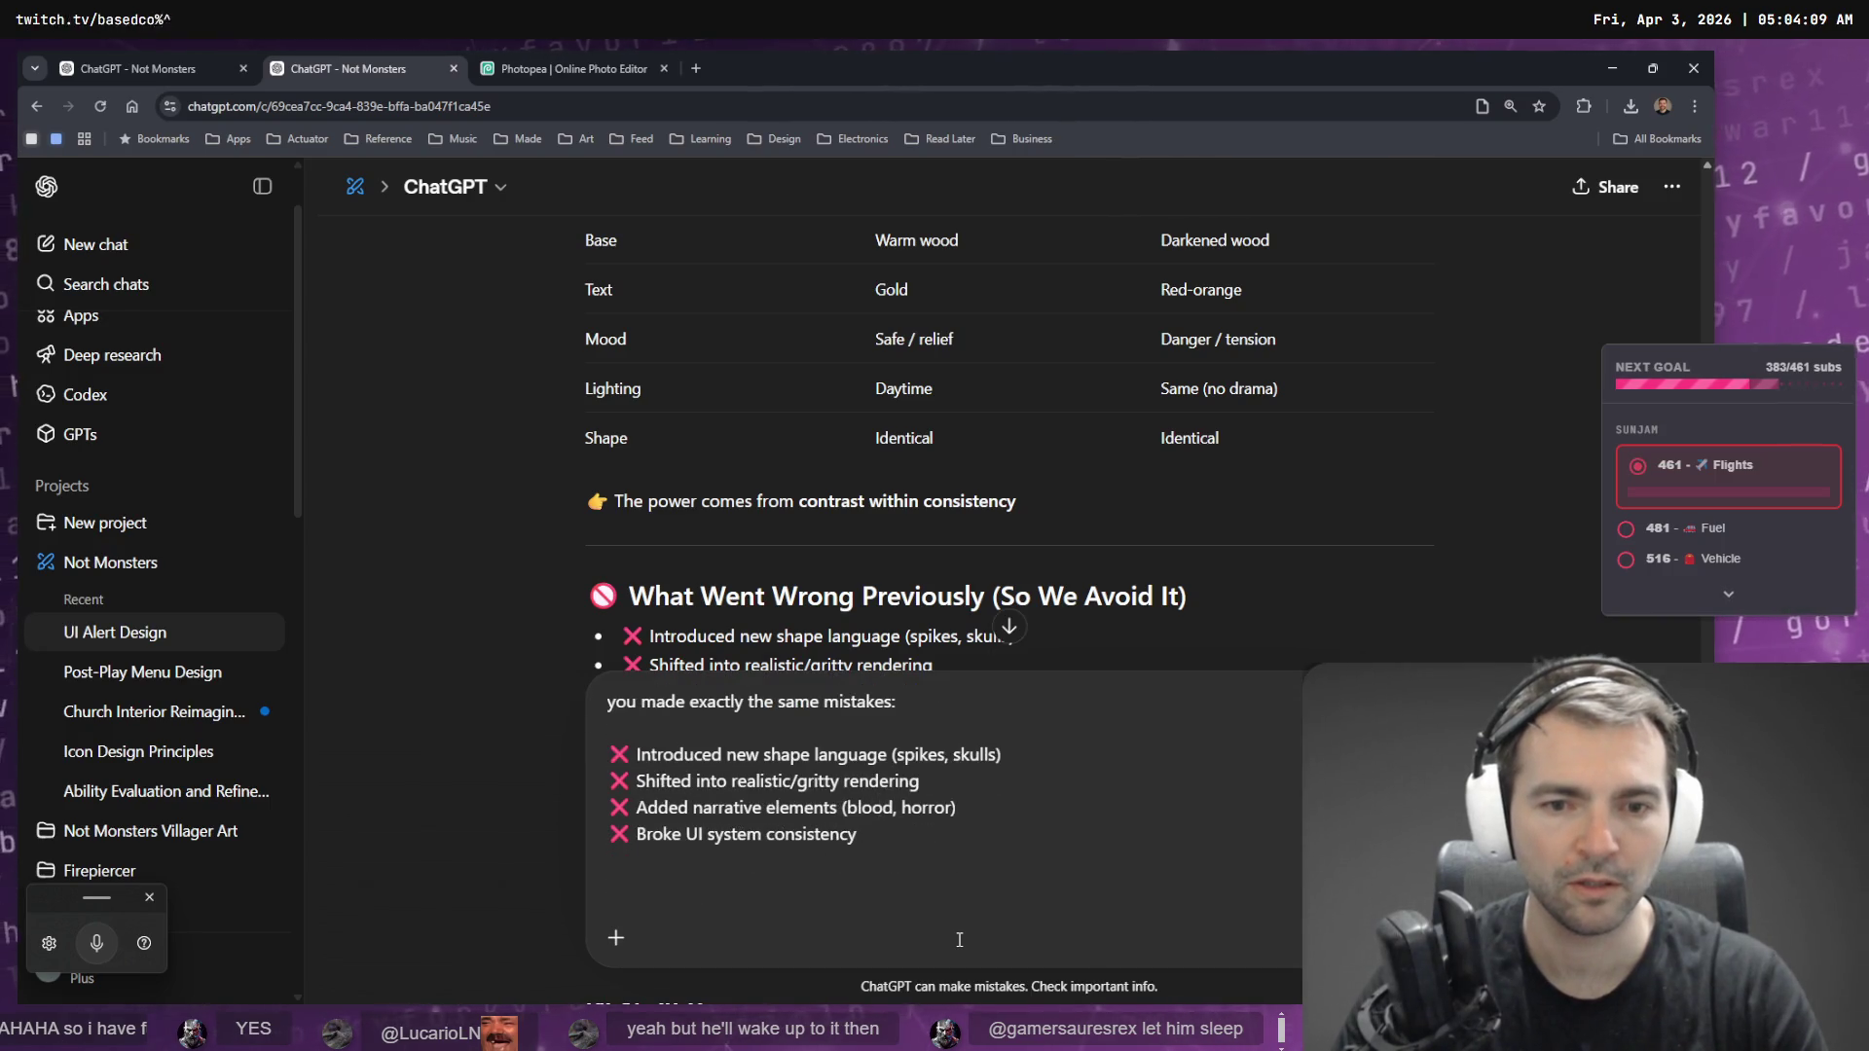
- Add 'have another shot and avoid making these mistakes again' by dictation and send it
key("ctrl+super")
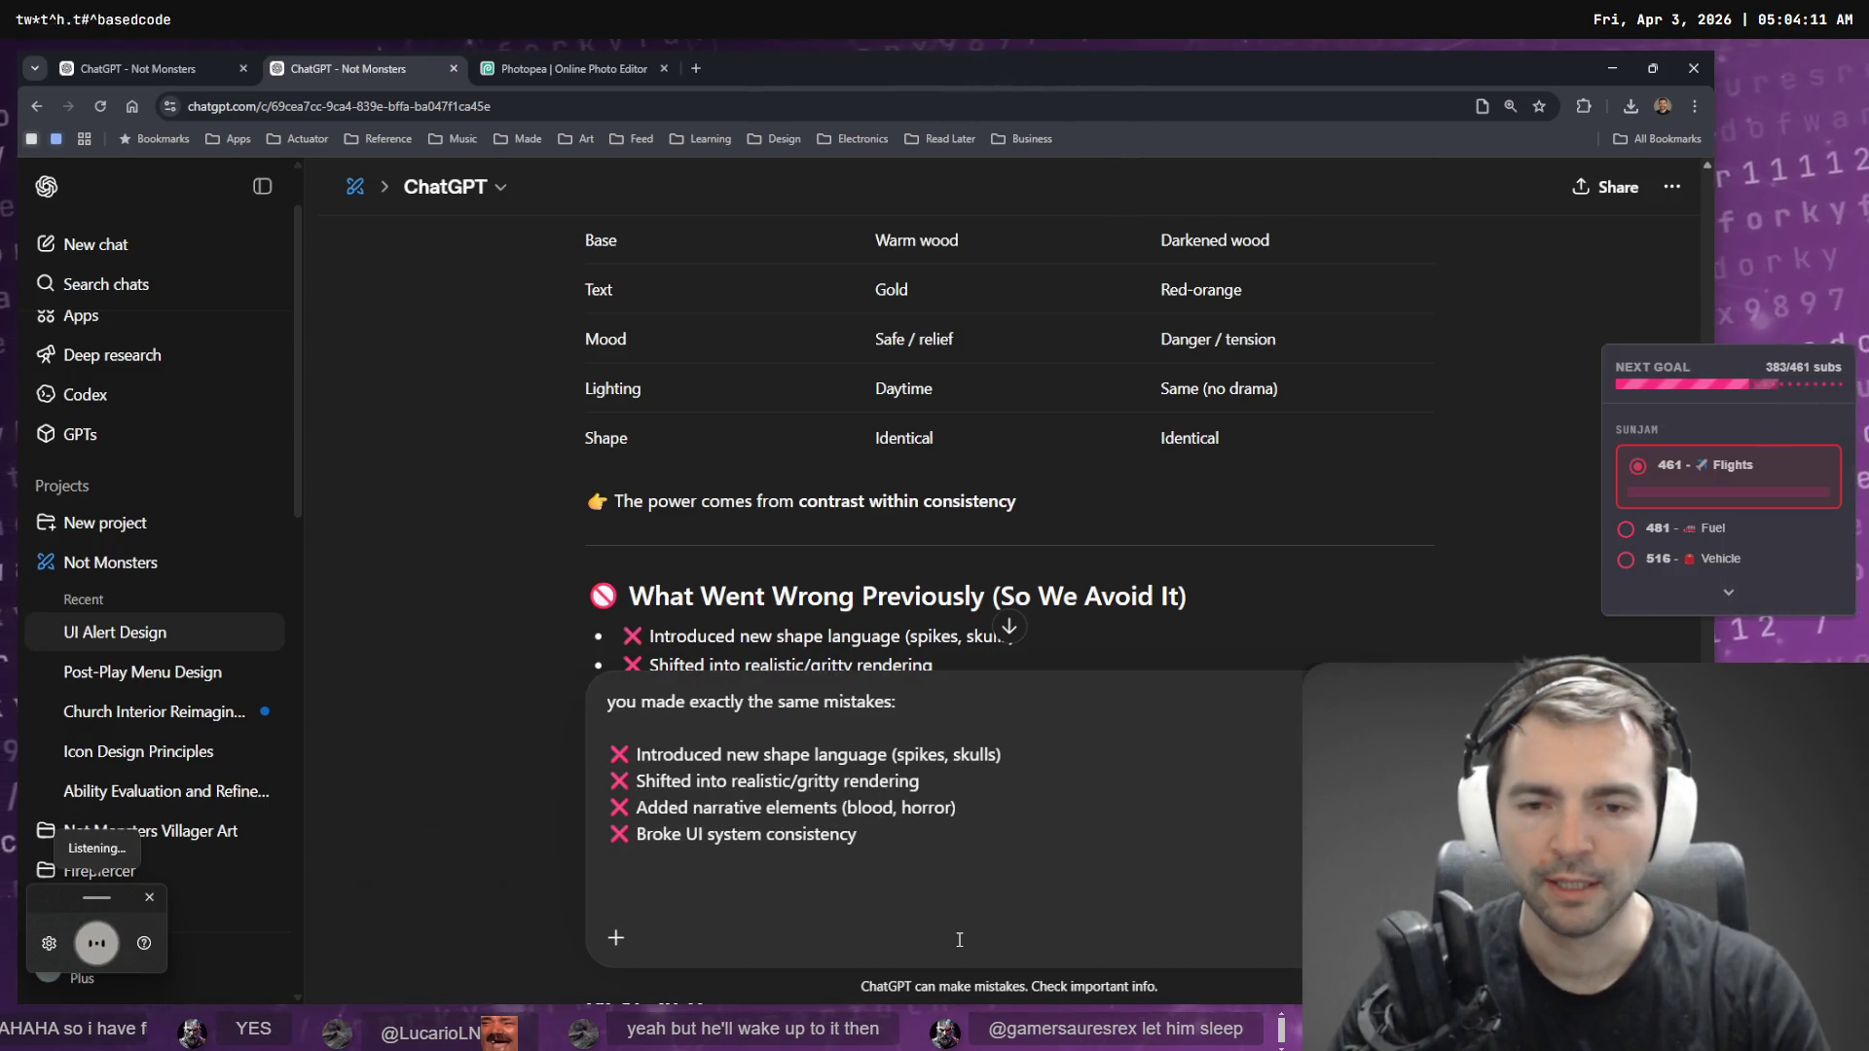
type("have another")
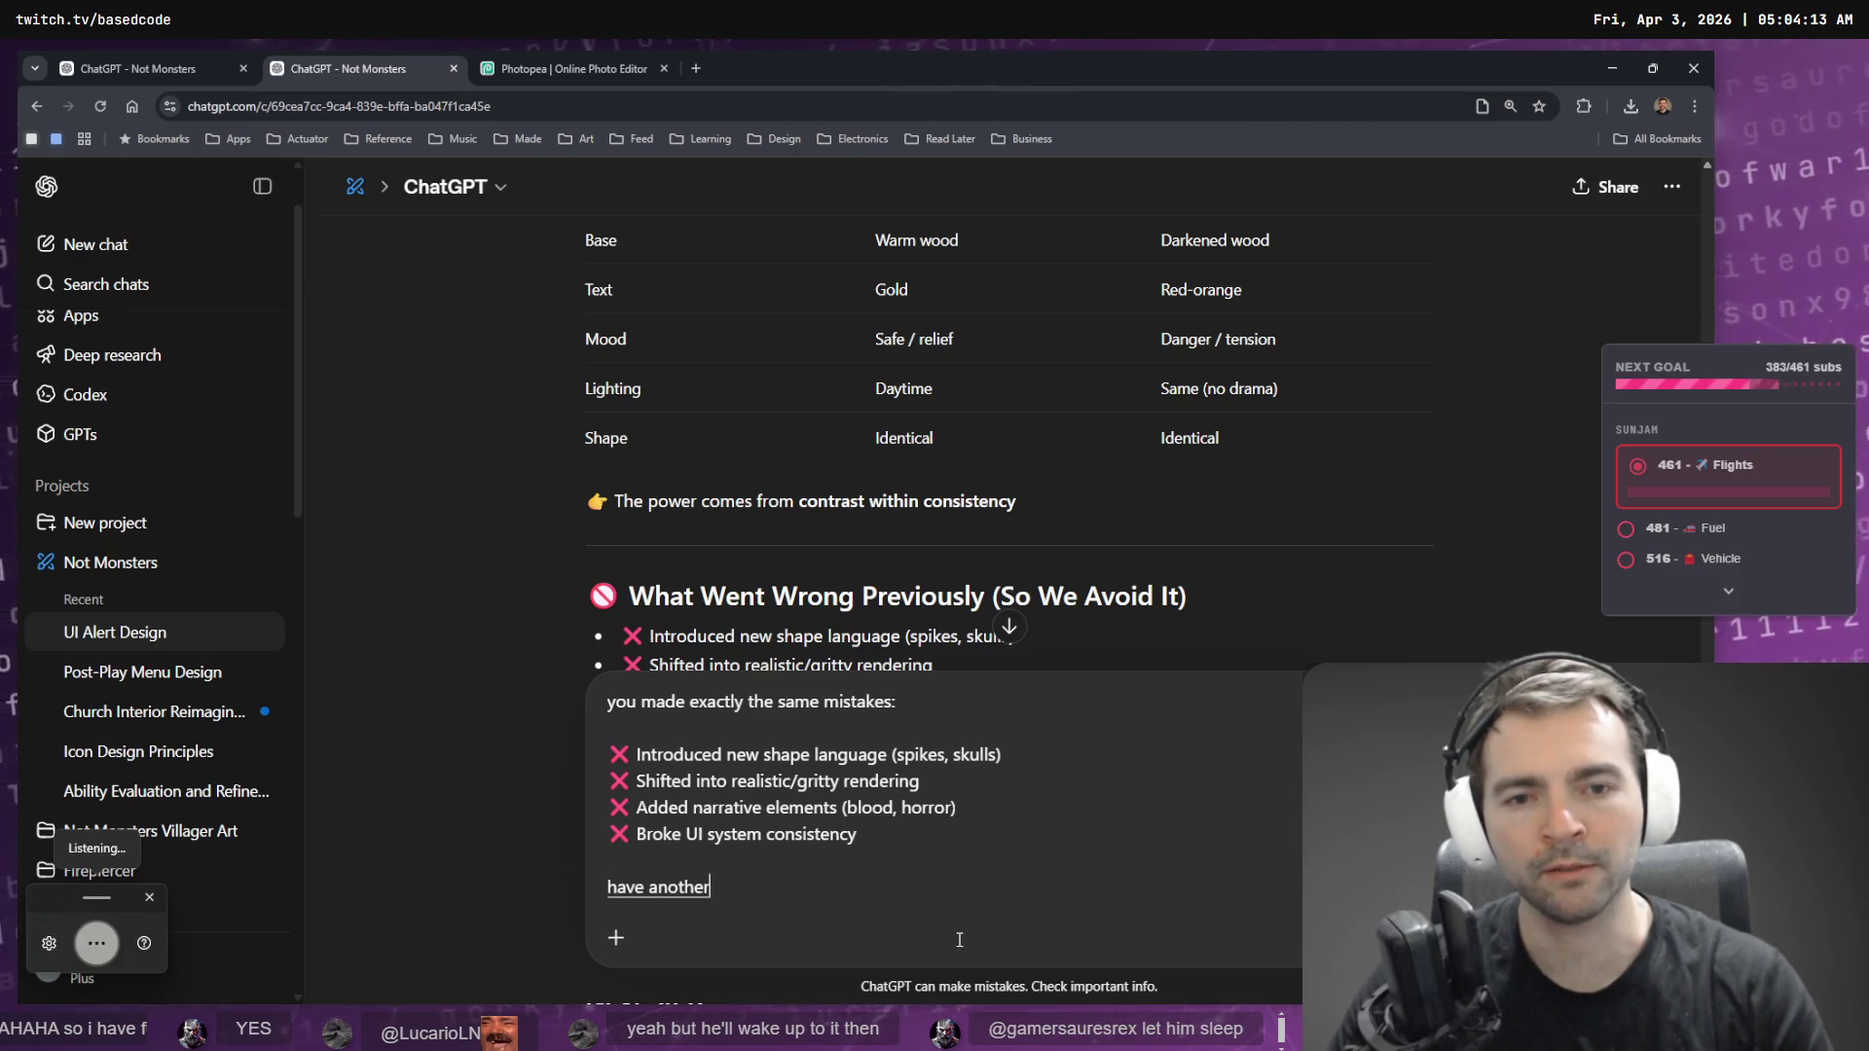
type(" shot and avoid making these mistakes again.")
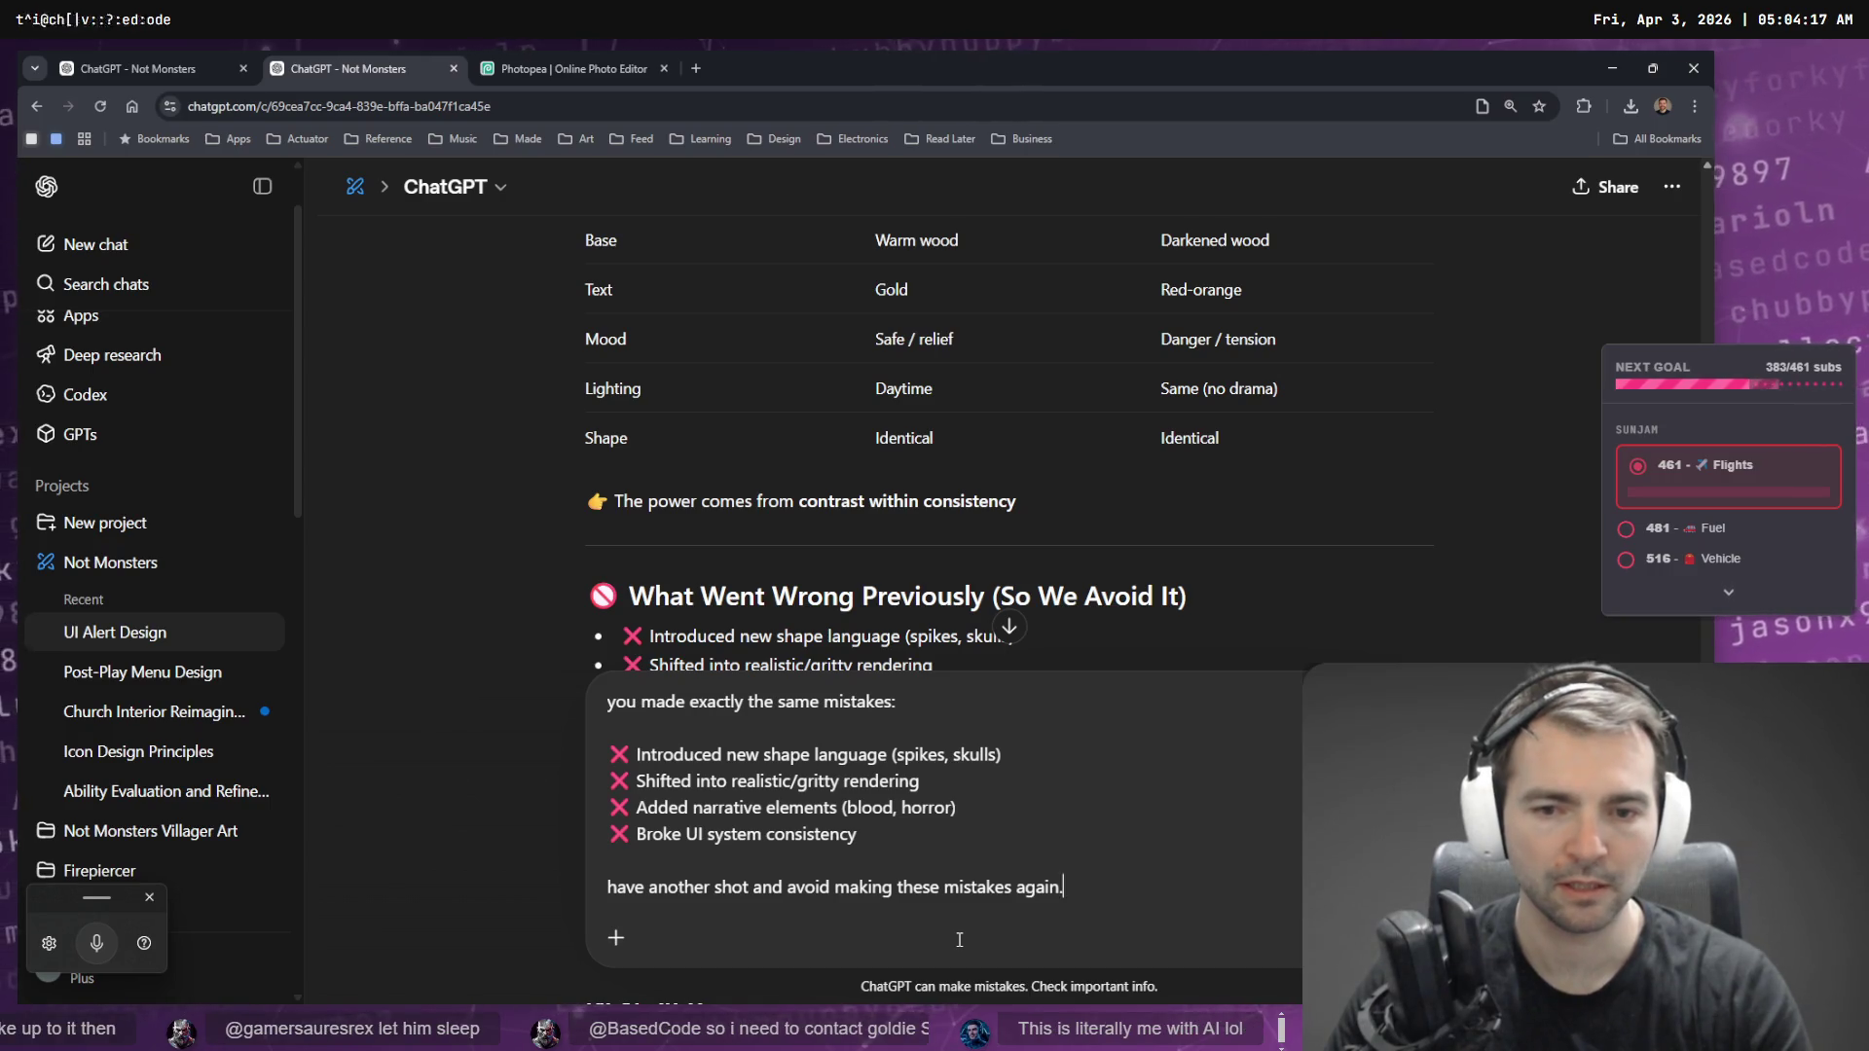
type("H")
key("Return")
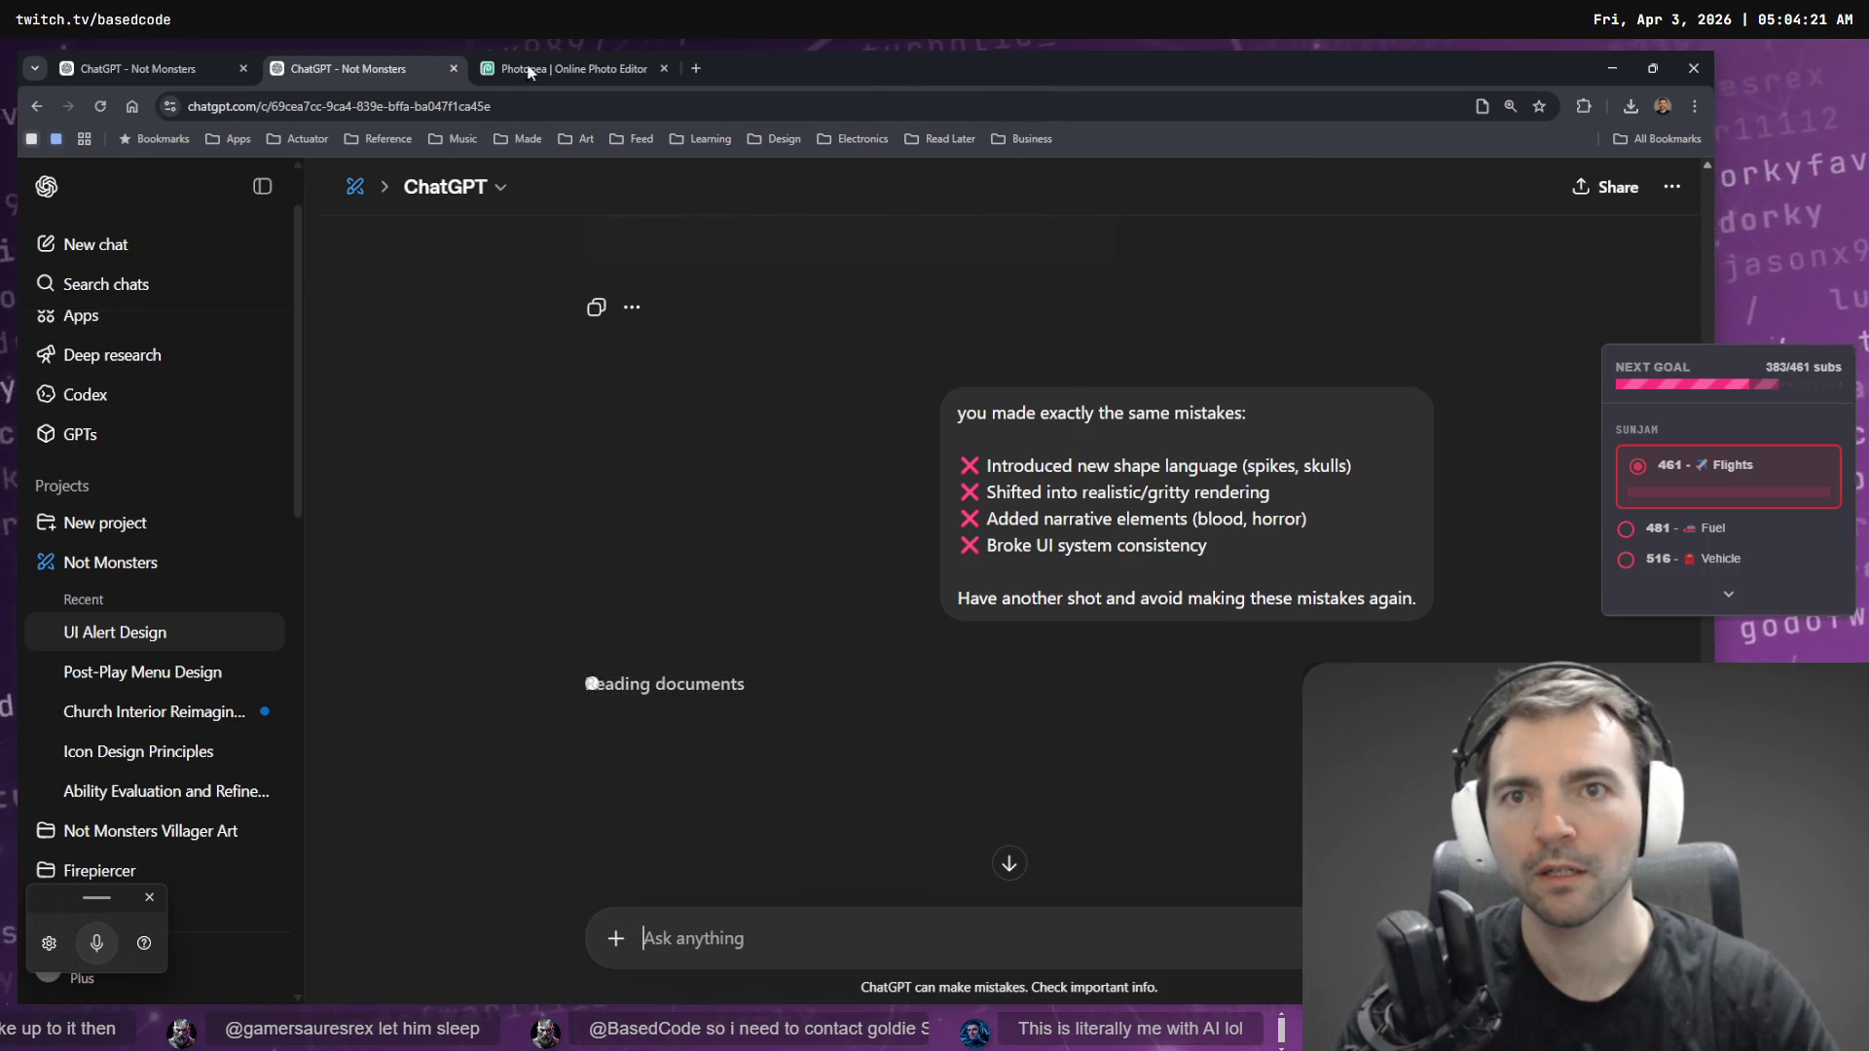
key("ctrl+Tab")
left_click(378, 60)
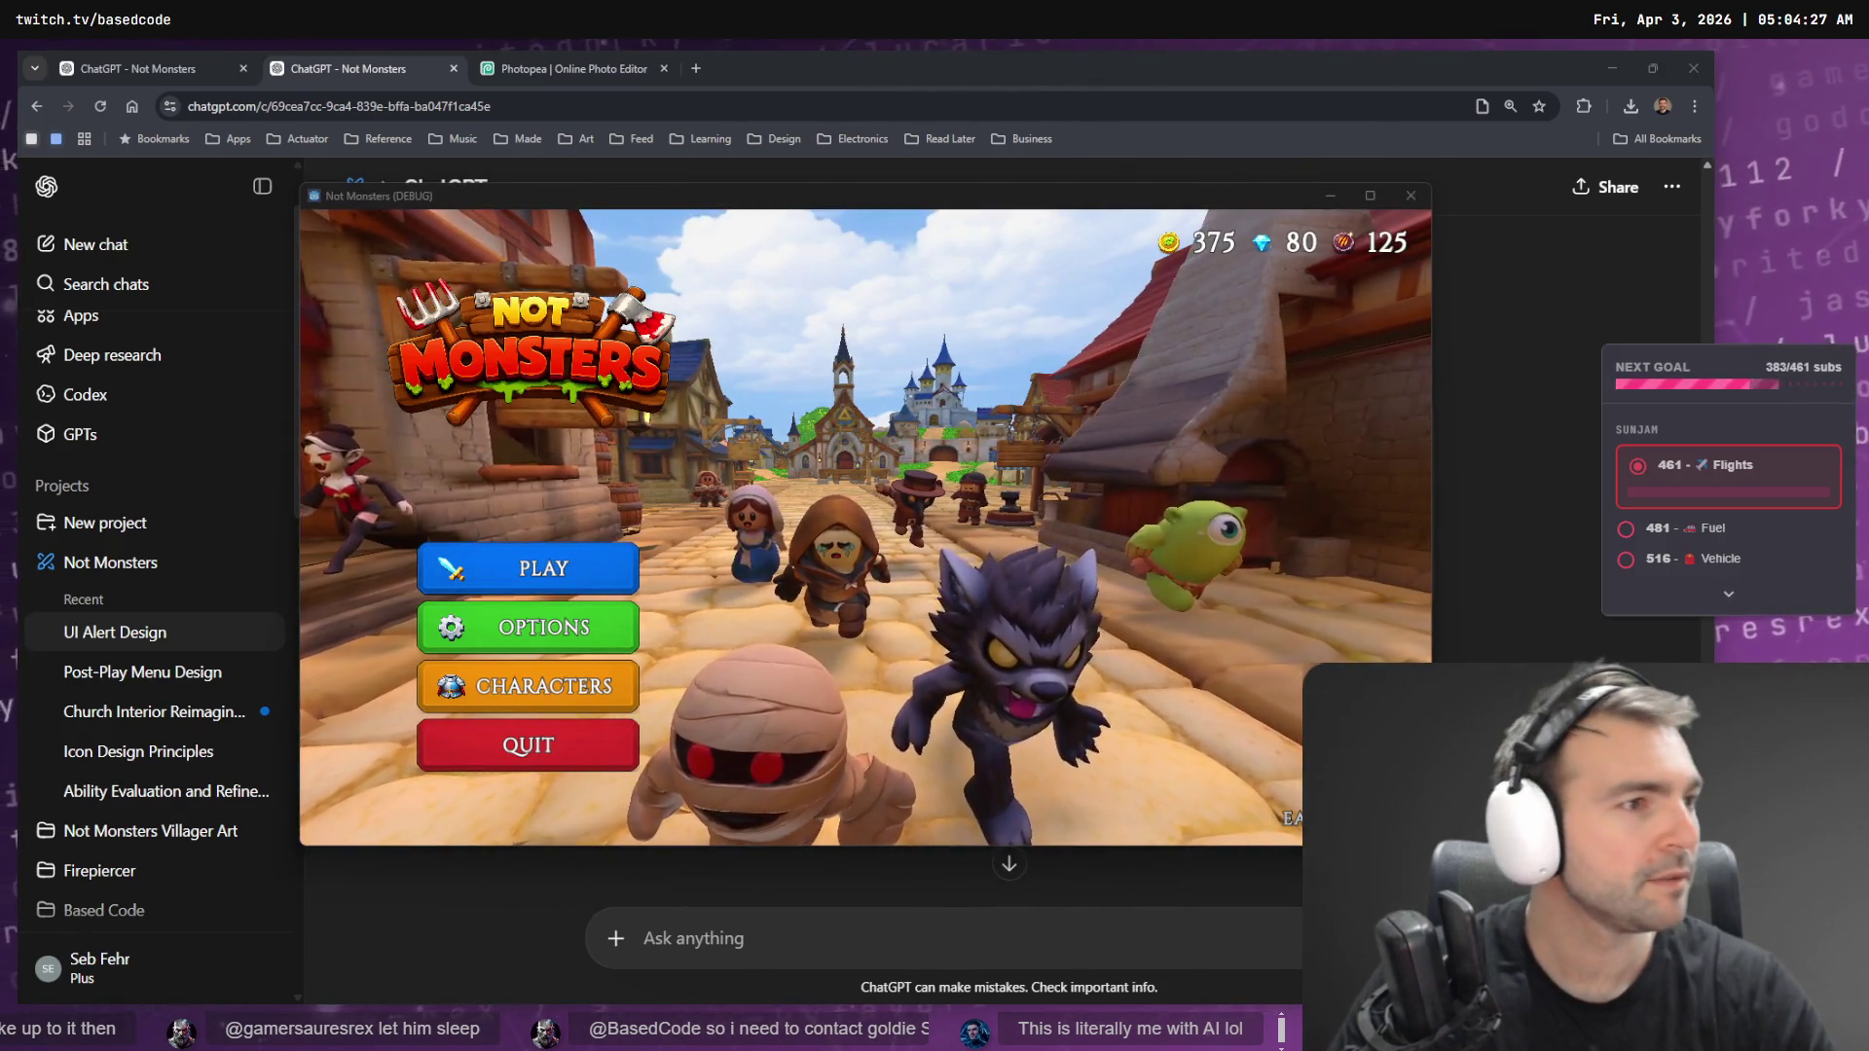
key("alt+Tab")
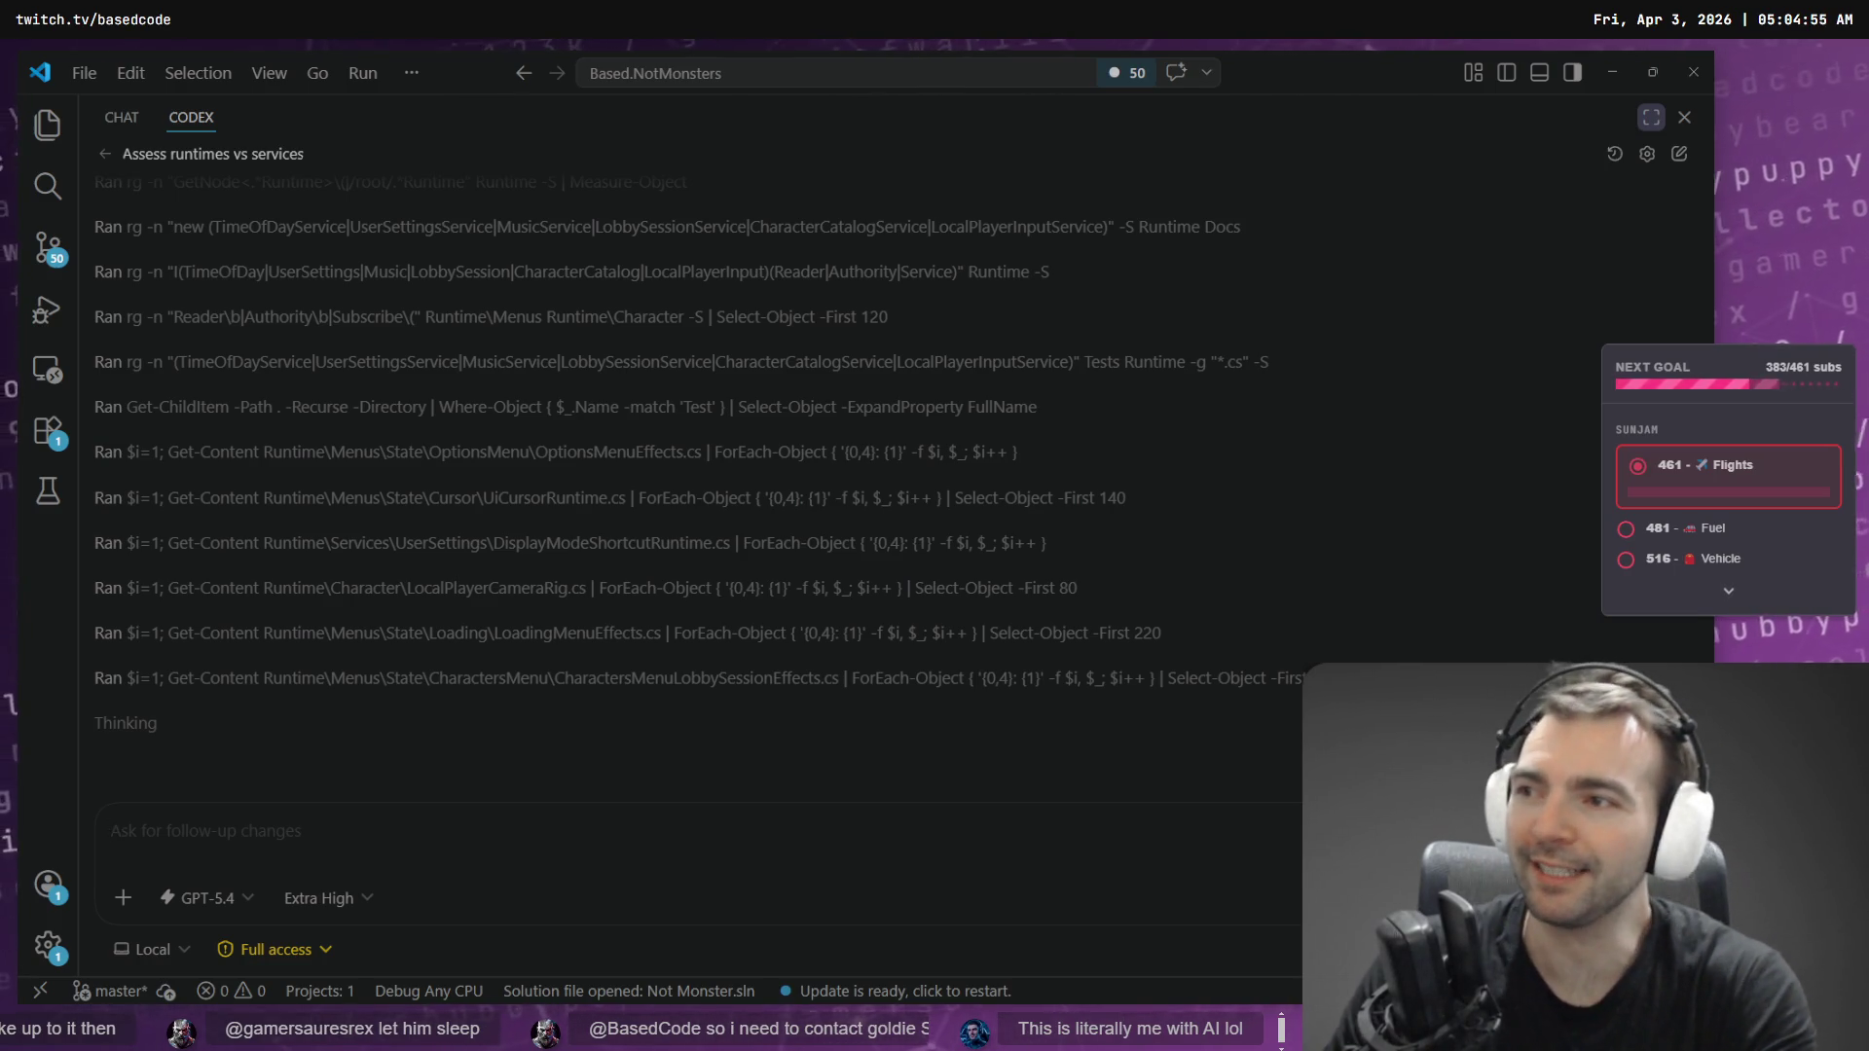
key("alt+Tab")
key("alt+Tab")
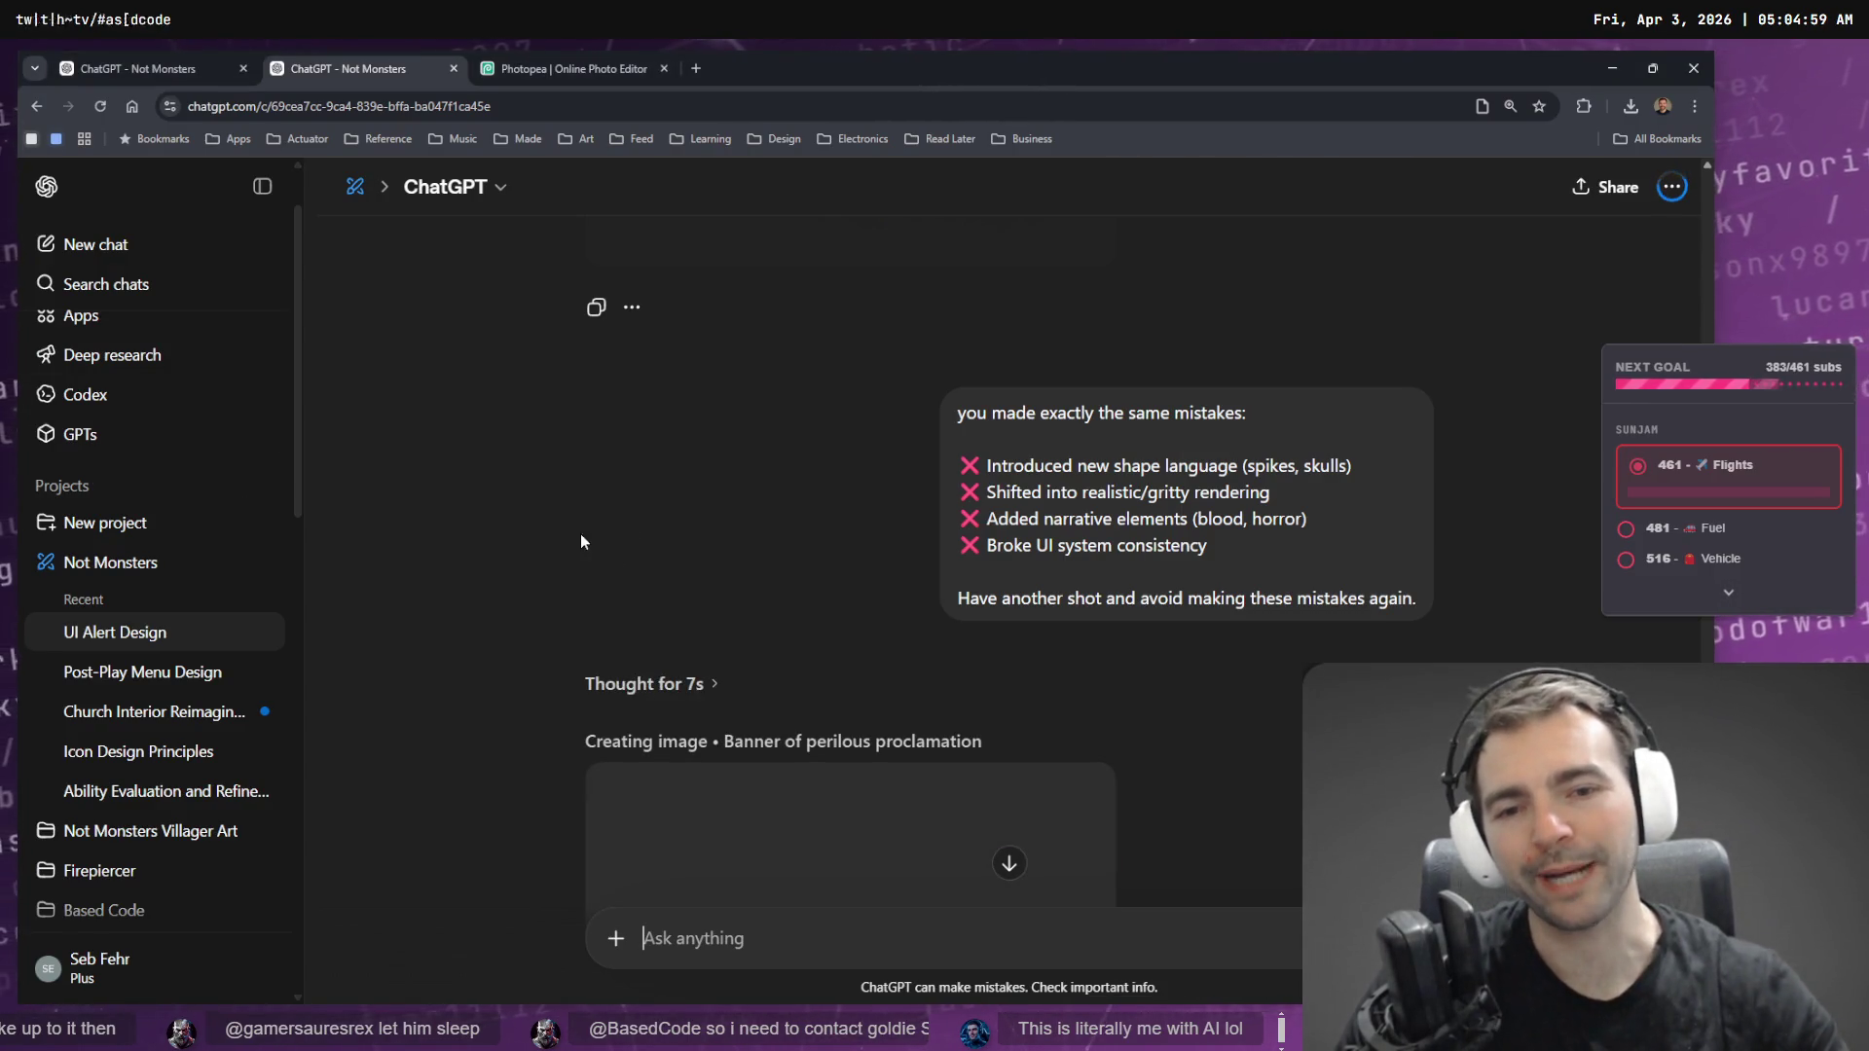
- Scroll through the conversation while ChatGPT generates the darker, red-lettered wooden MONSTER! banner
scroll(1001, 428, "up", 3)
scroll(1099, 498, "down", 5)
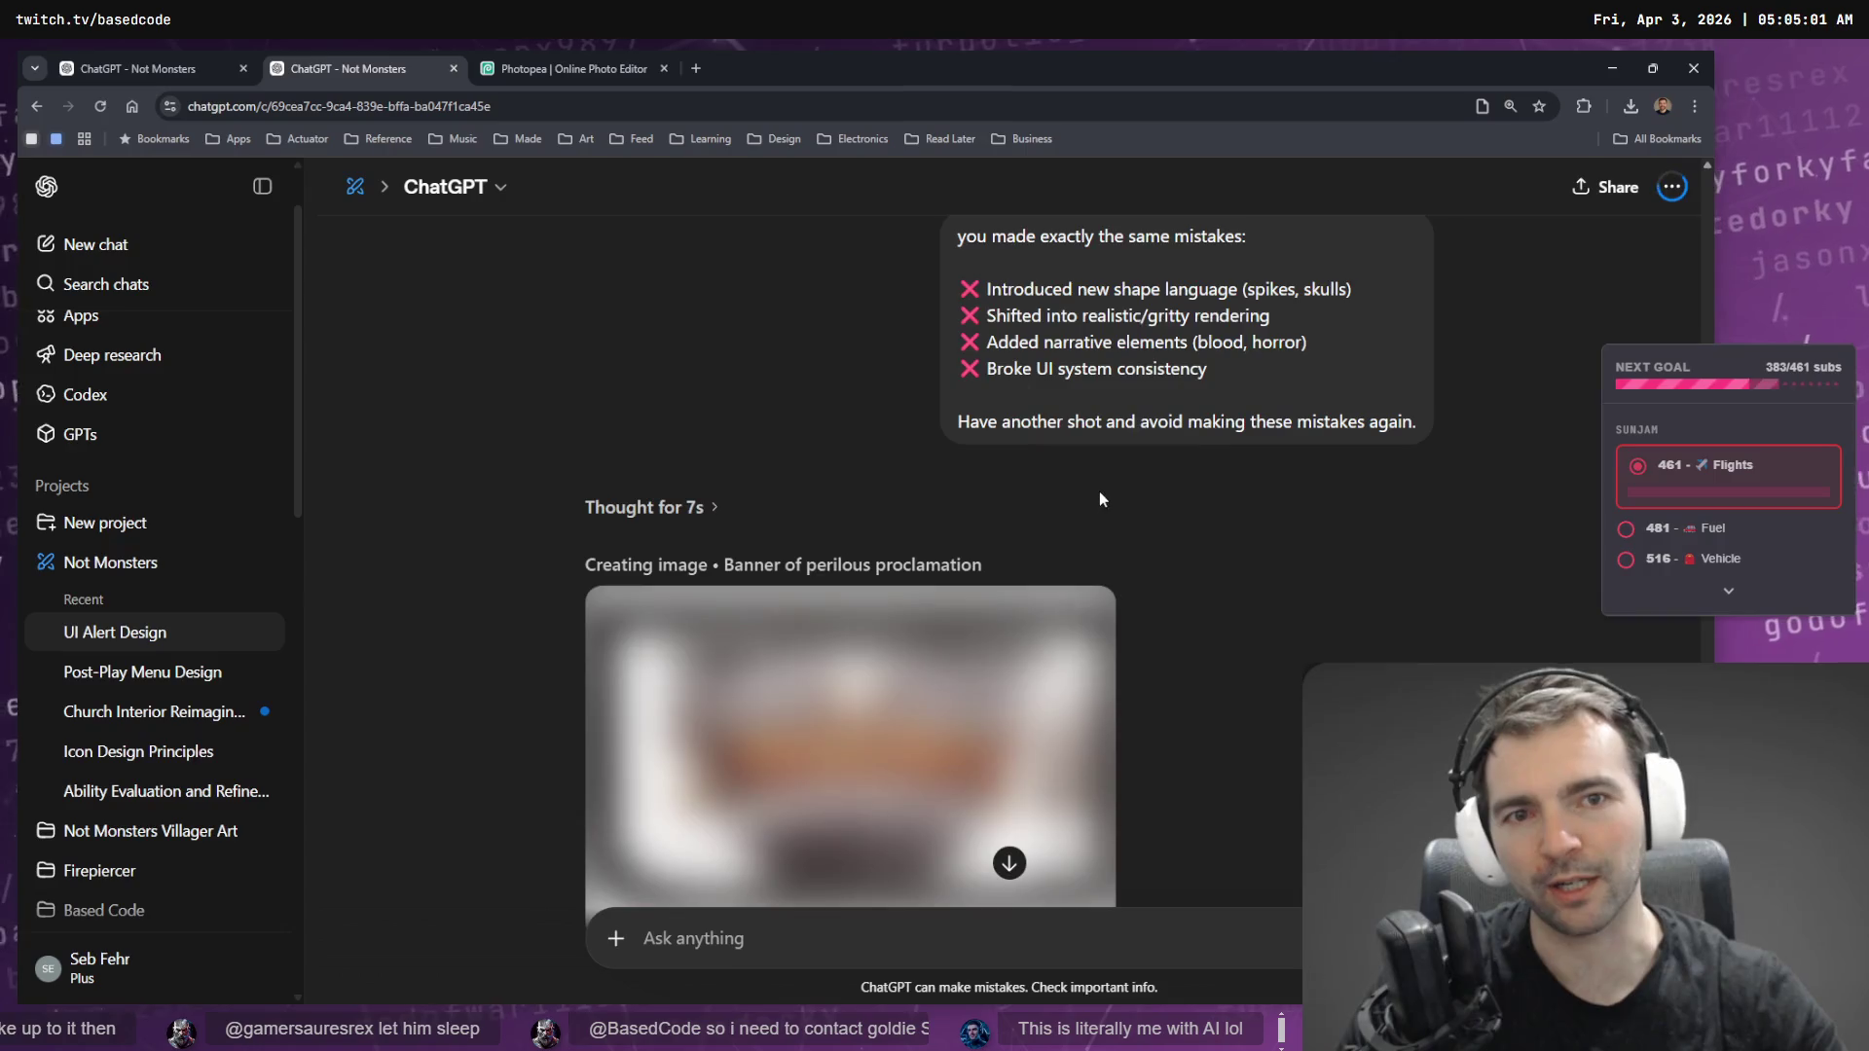
scroll(1103, 506, "down", 1)
scroll(1139, 538, "up", 3)
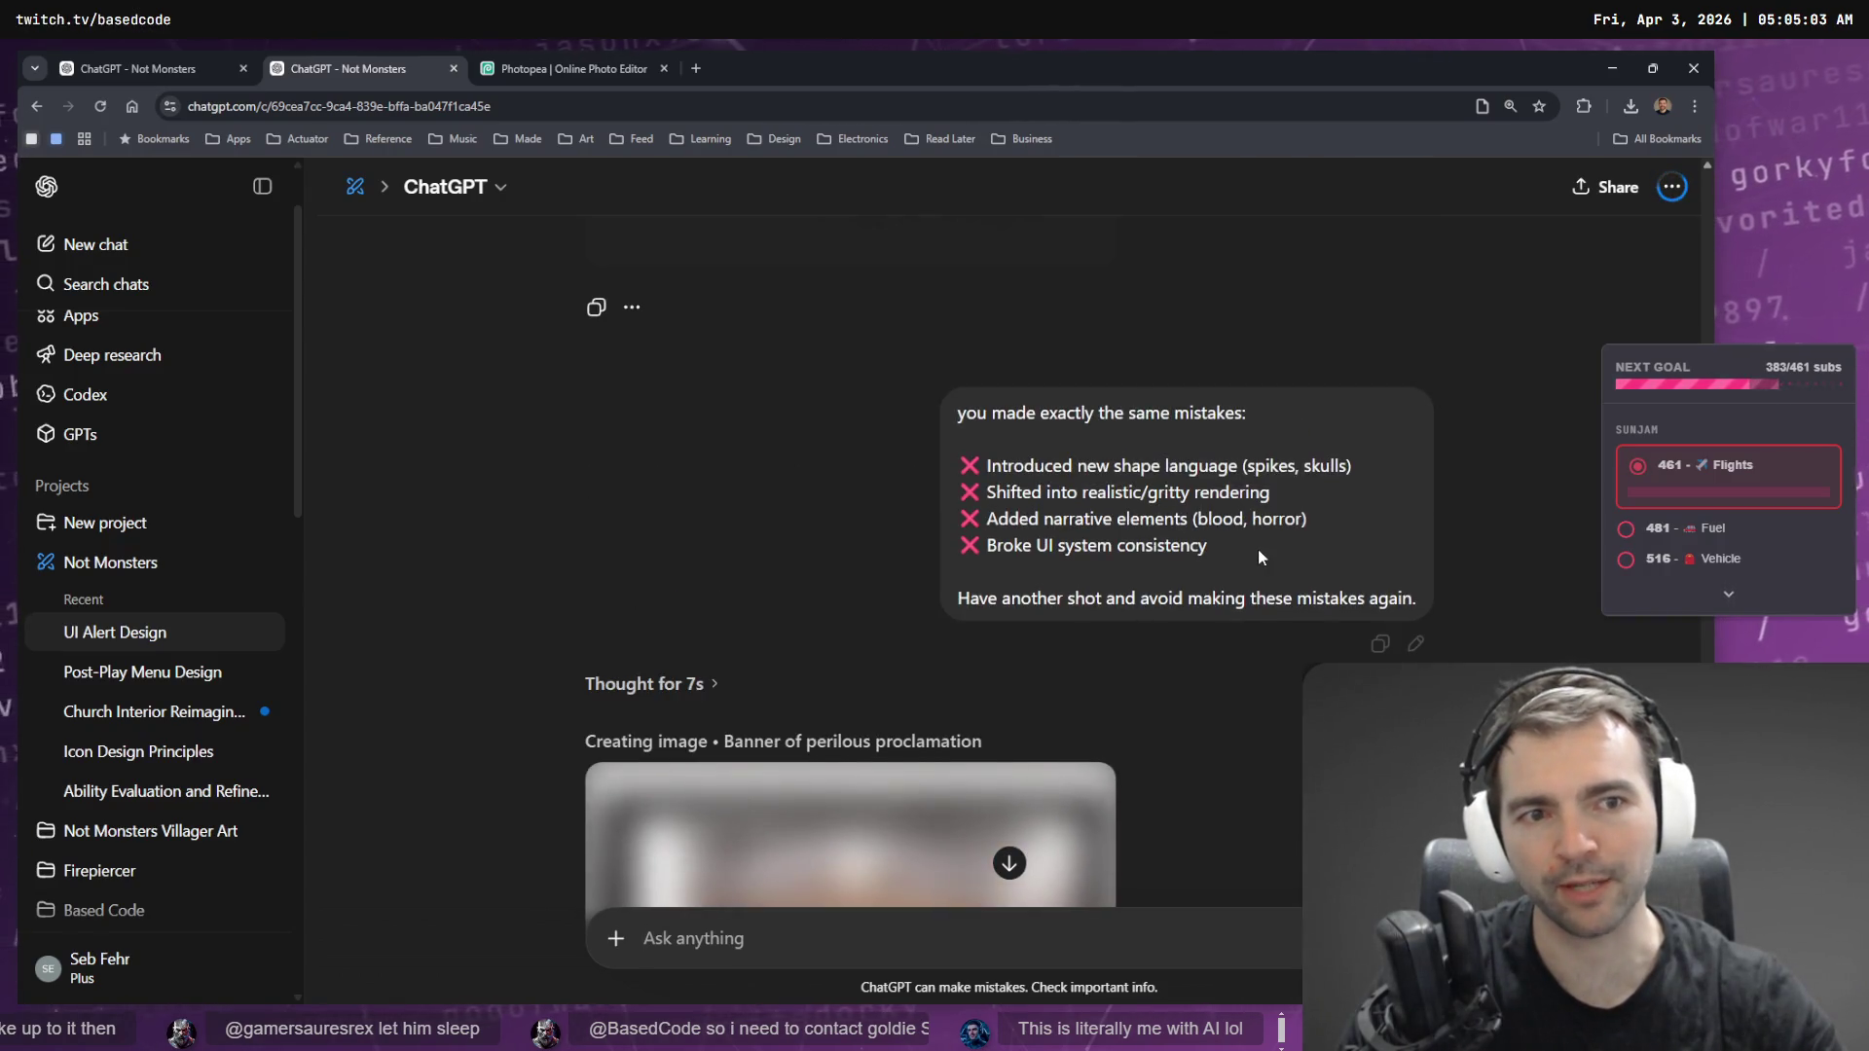
mouse_move(1258, 556)
left_mouse_down()
mouse_move(965, 498)
mouse_move(960, 460)
left_mouse_up()
scroll(1177, 527, "down", 5)
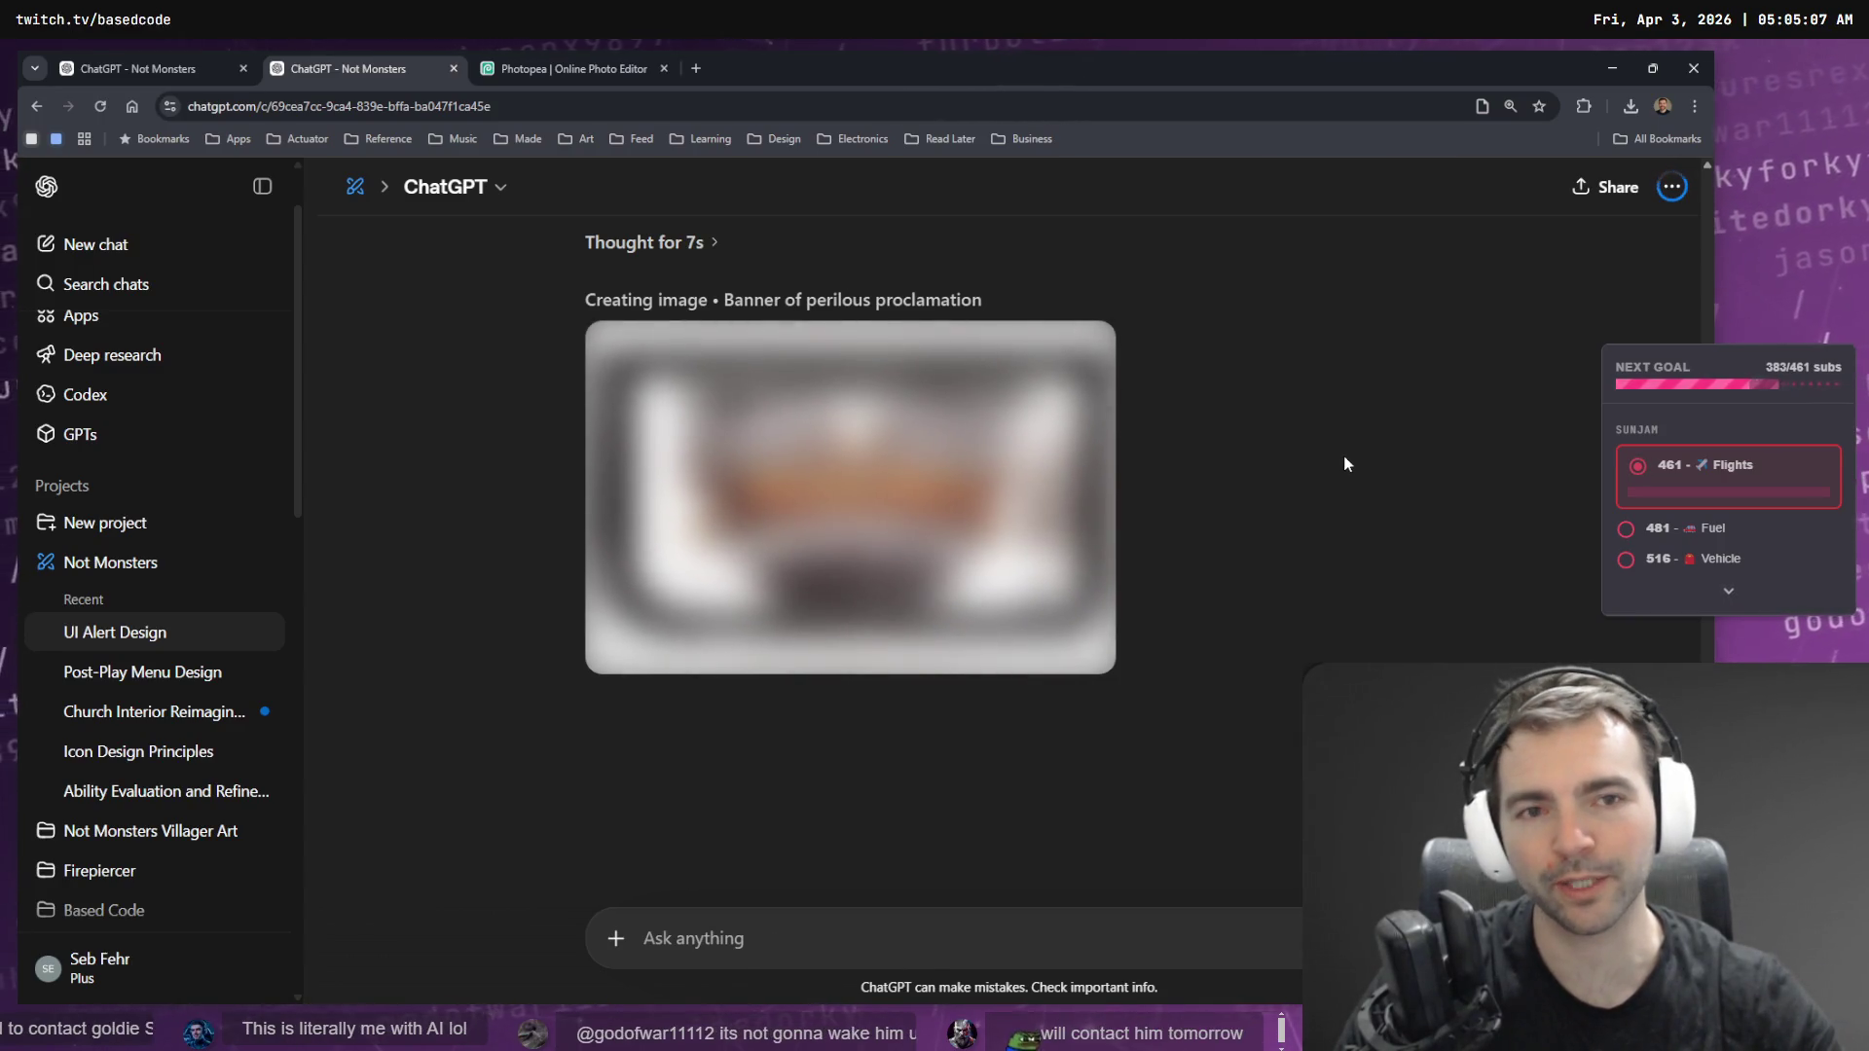
scroll(1333, 465, "up", 3)
scroll(1071, 419, "down", 3)
scroll(1069, 474, "up", 1)
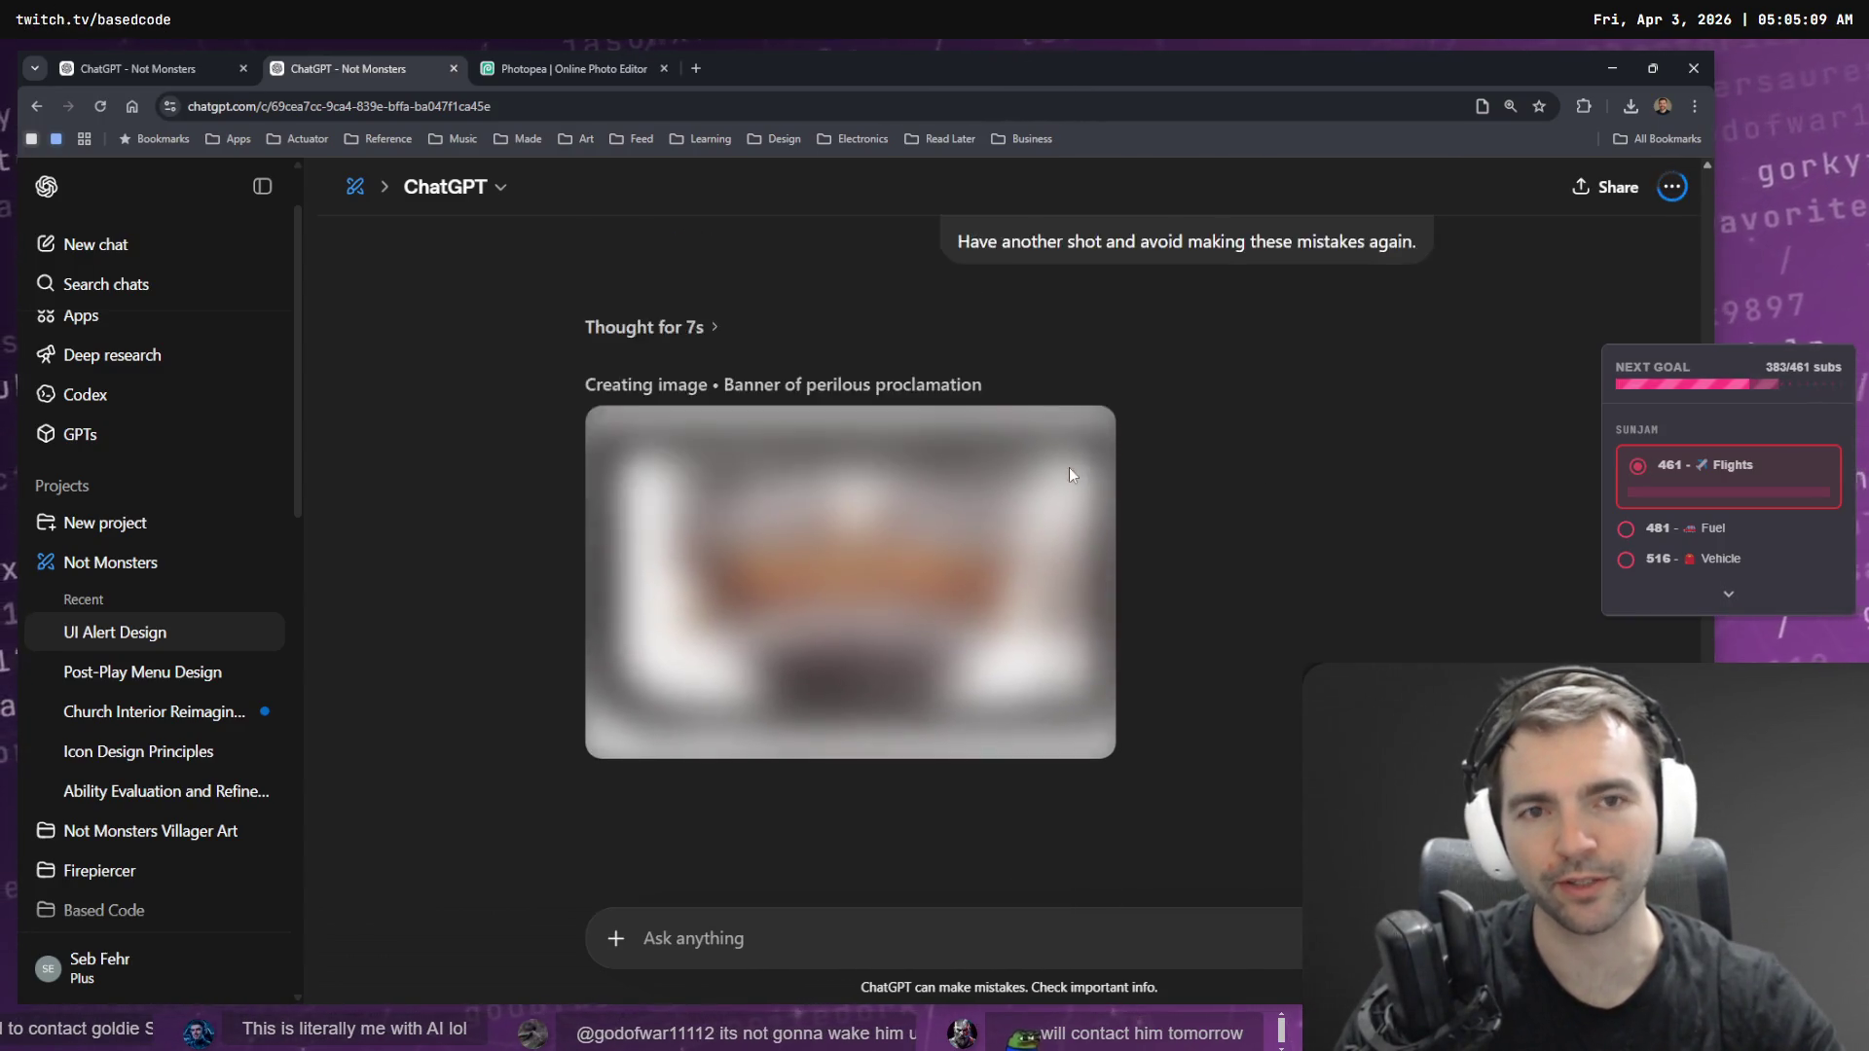
scroll(1070, 477, "up", 10)
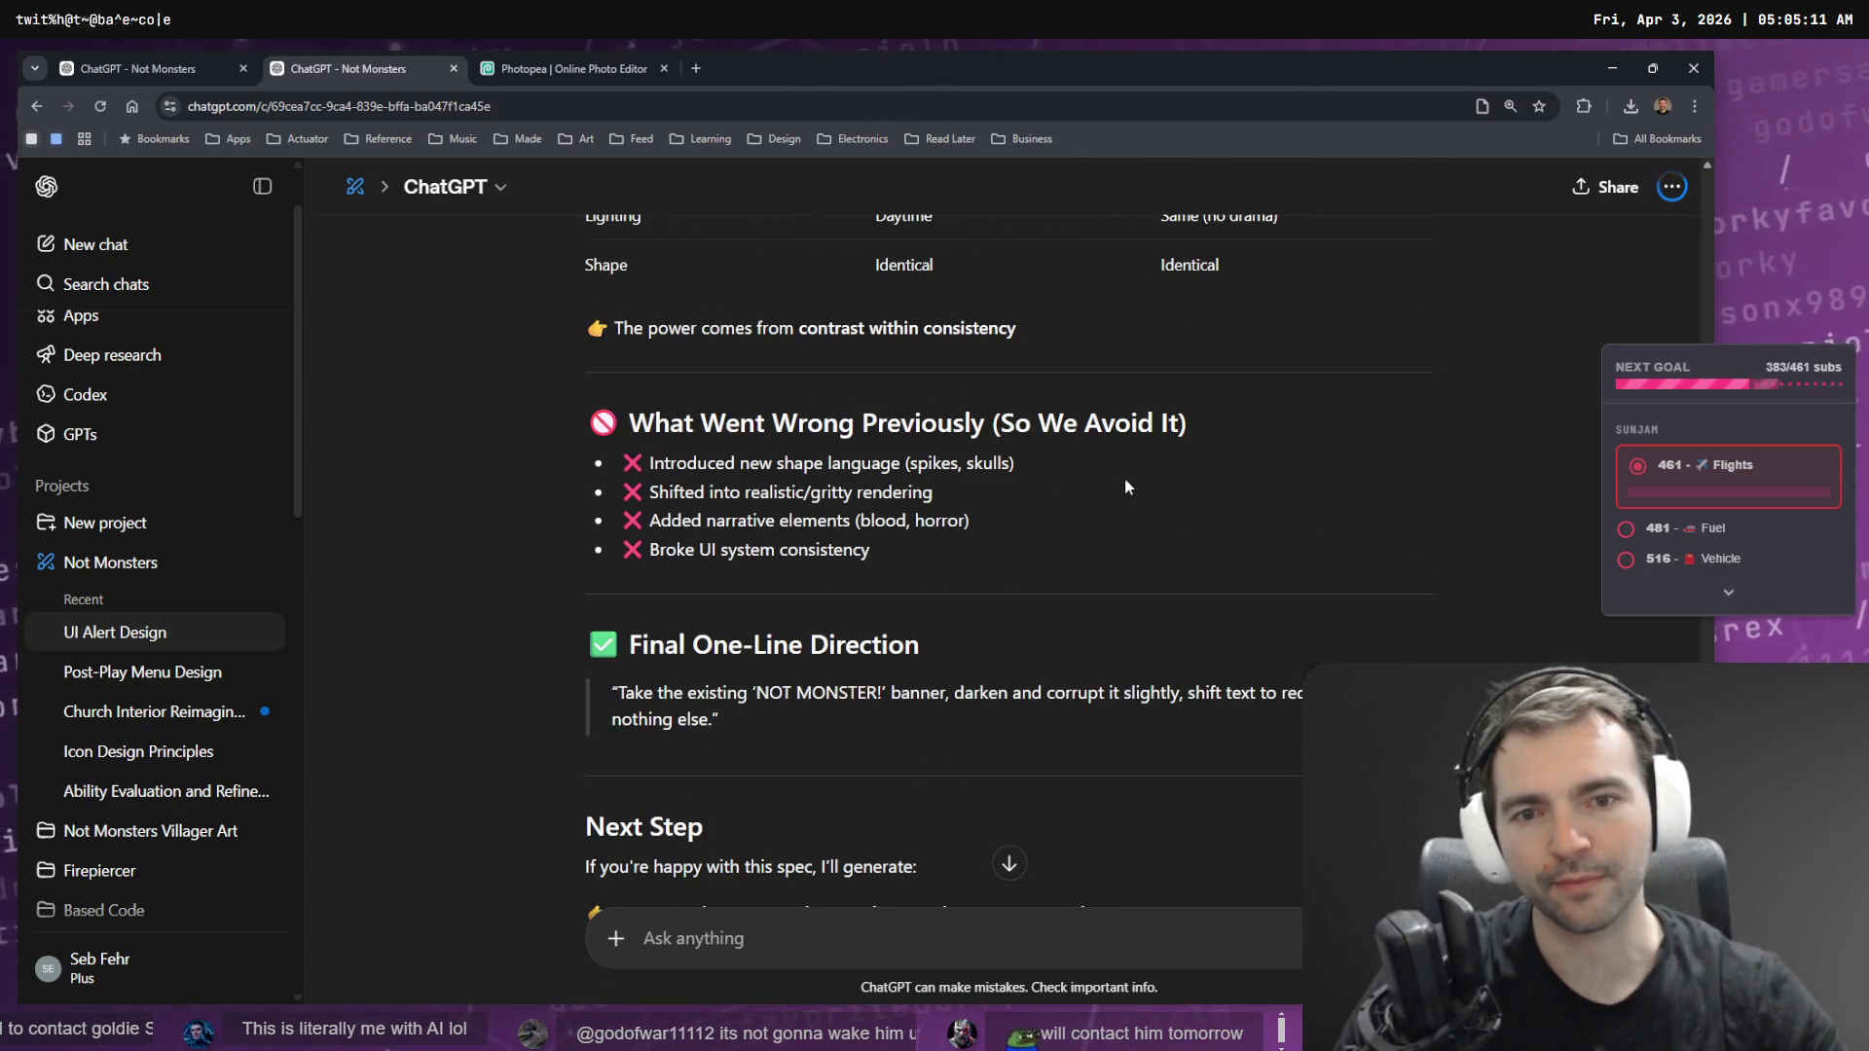
scroll(1119, 482, "up", 20)
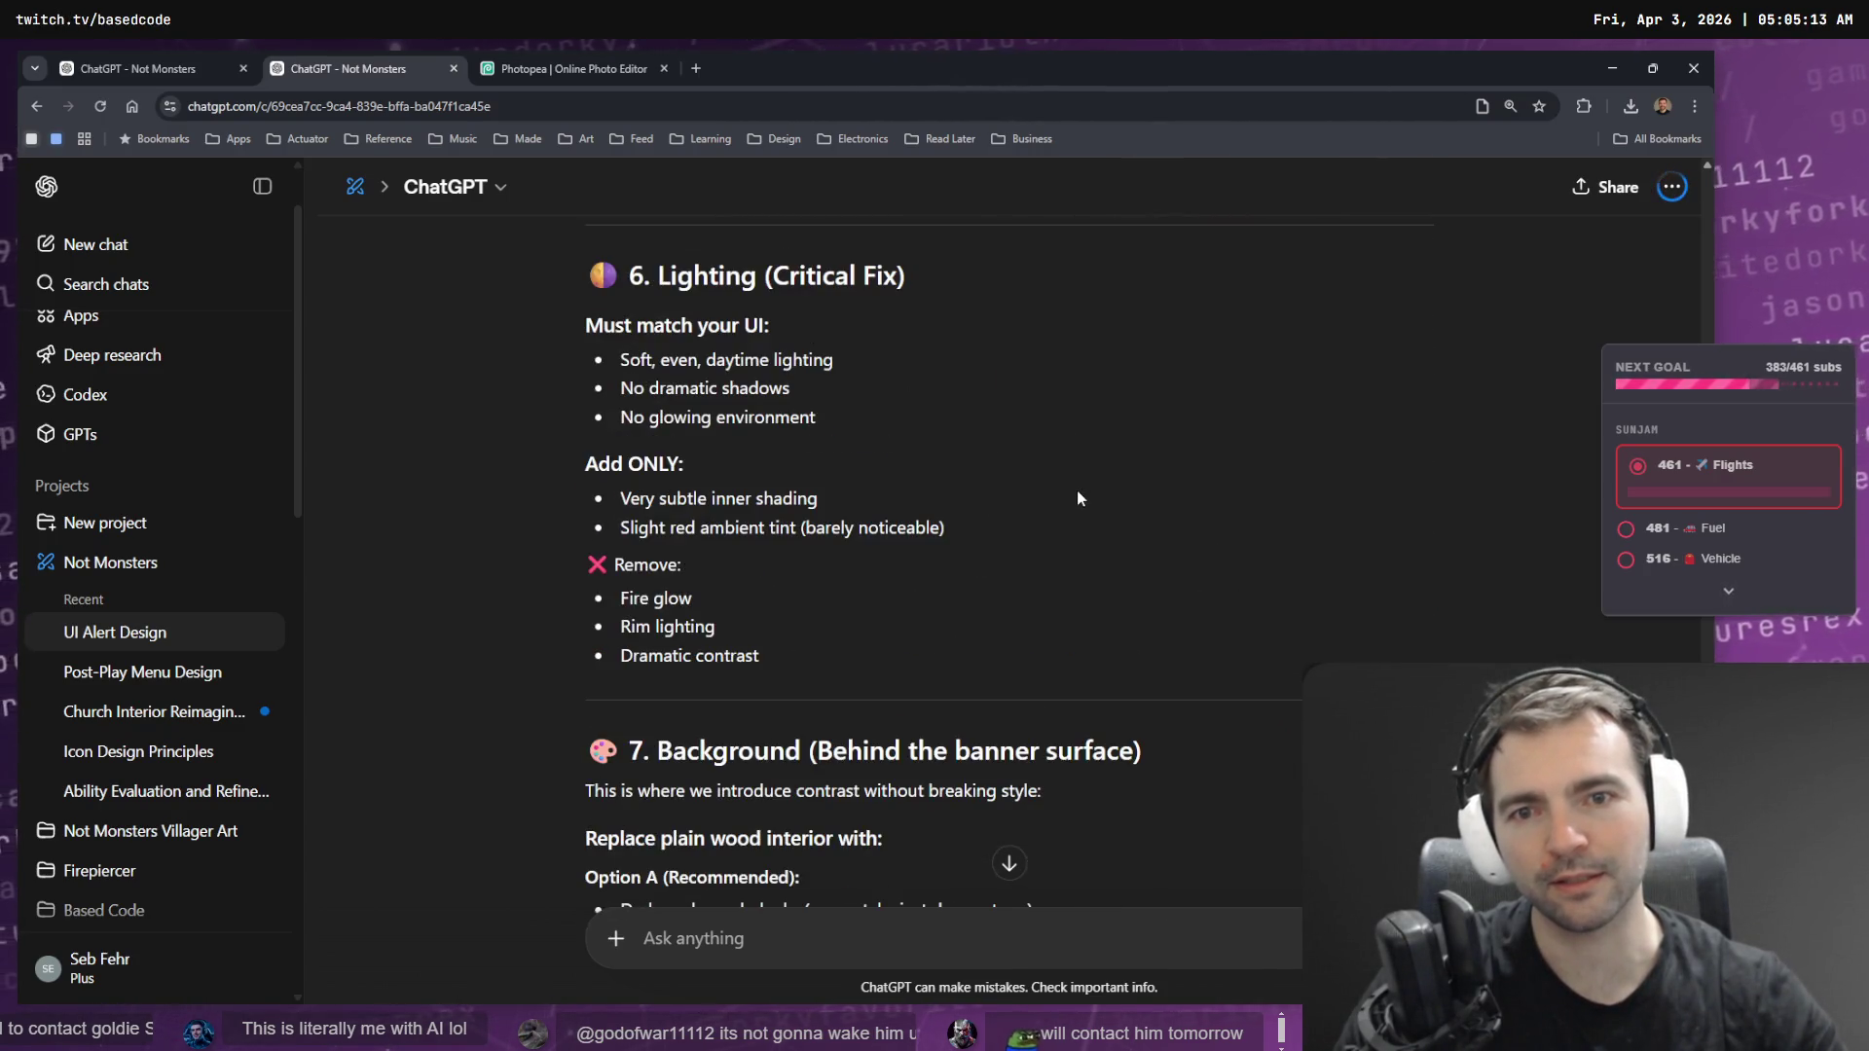
scroll(1076, 489, "up", 4)
scroll(1108, 377, "down", 8)
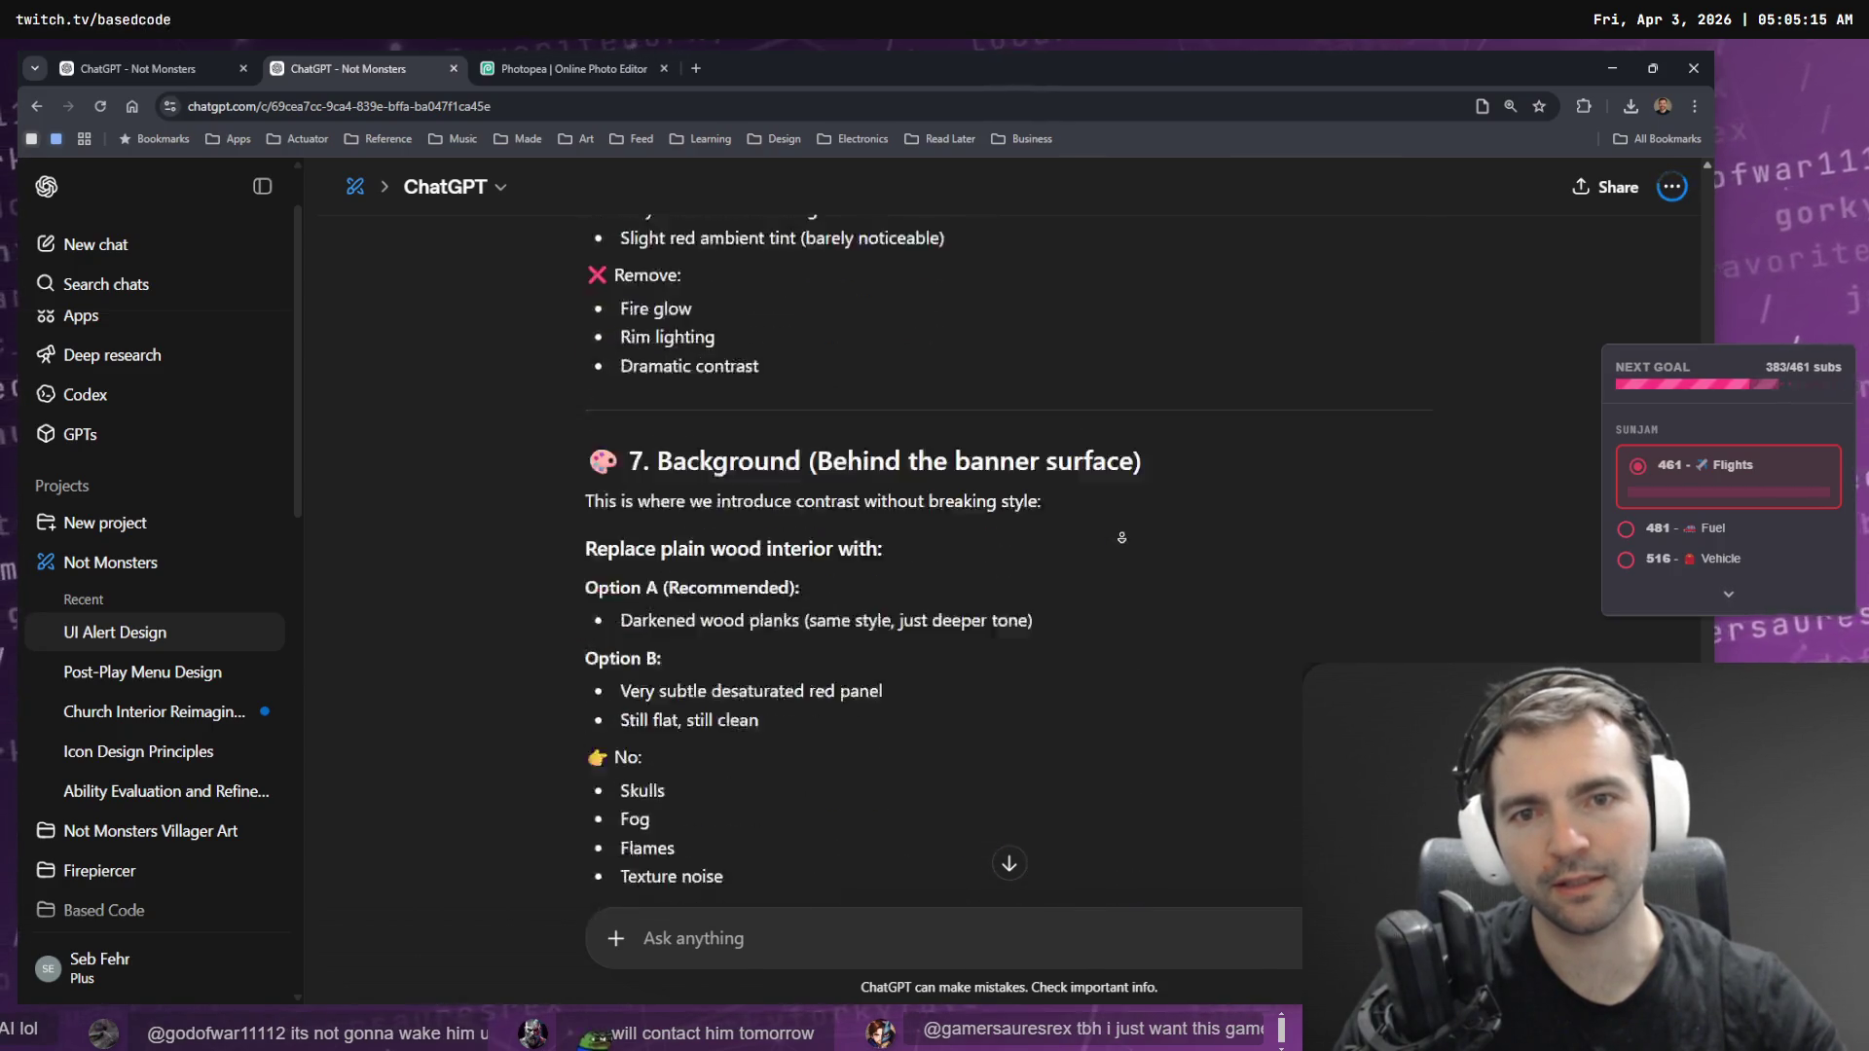
scroll(1121, 537, "down", 20)
scroll(944, 545, "up", 5)
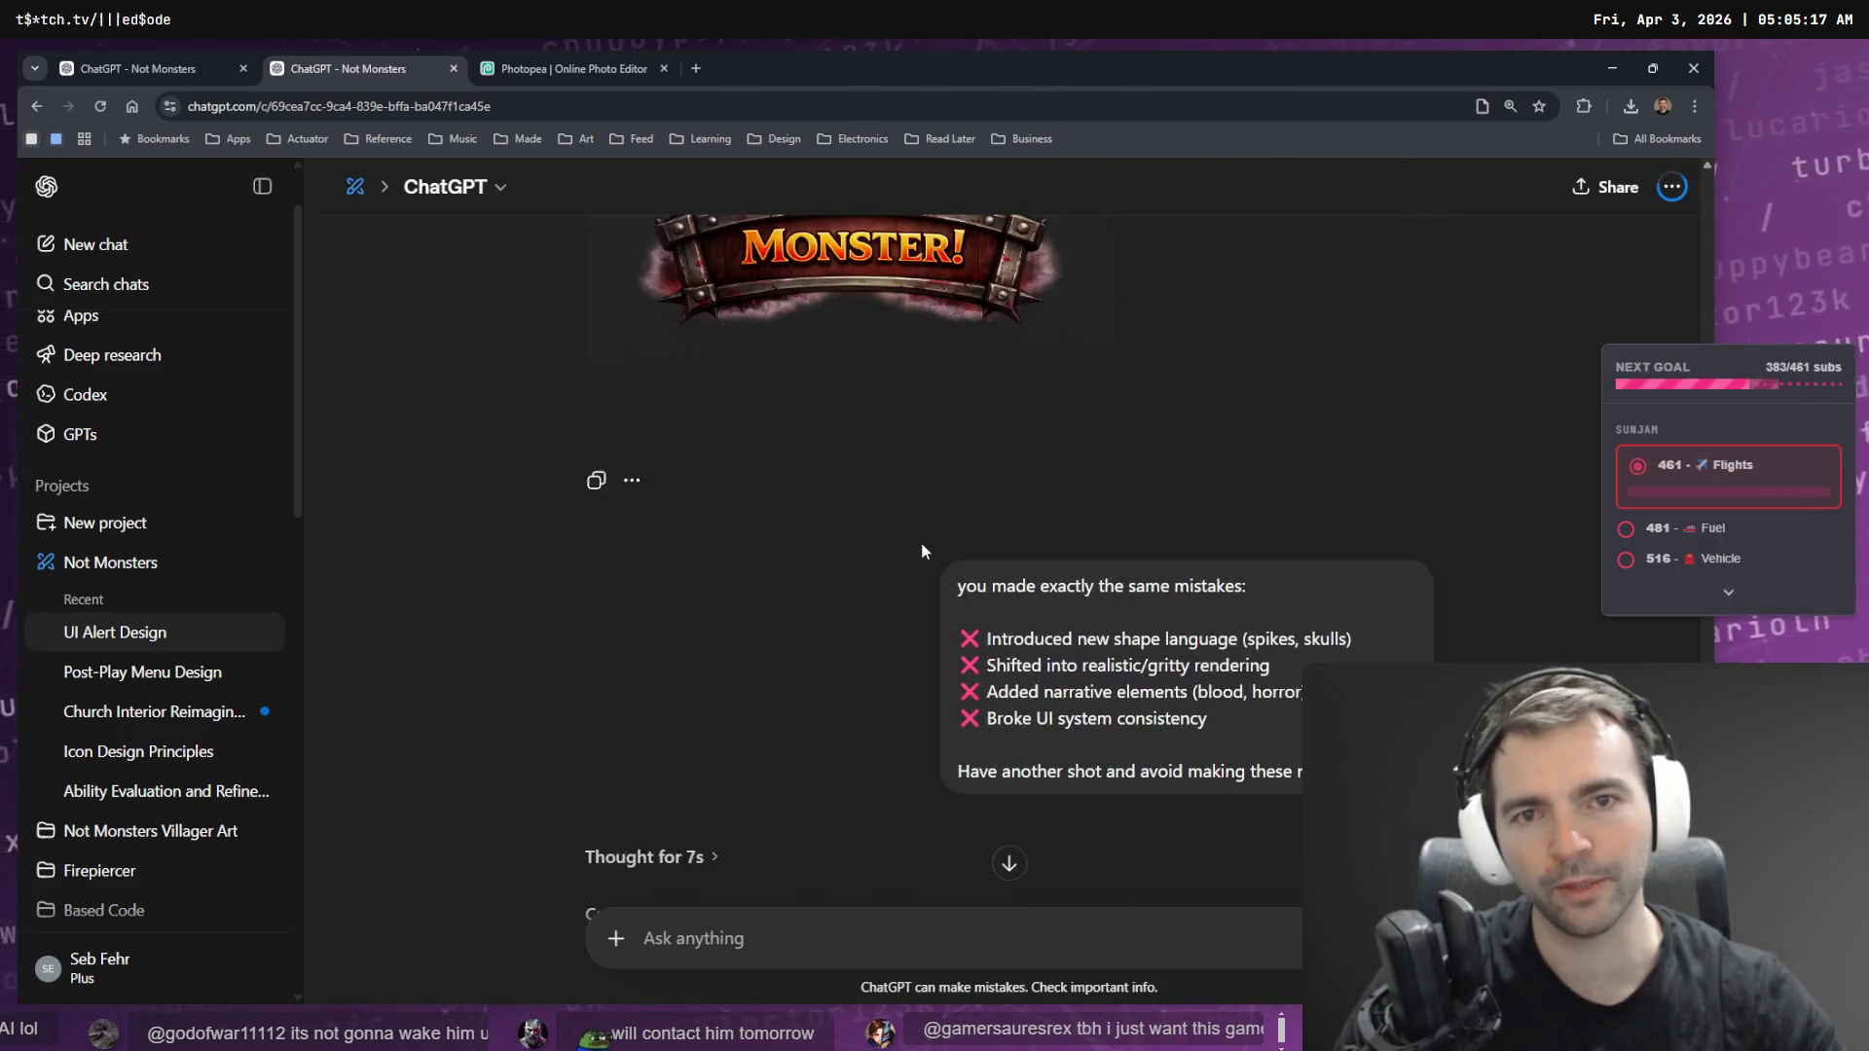
scroll(921, 544, "down", 2)
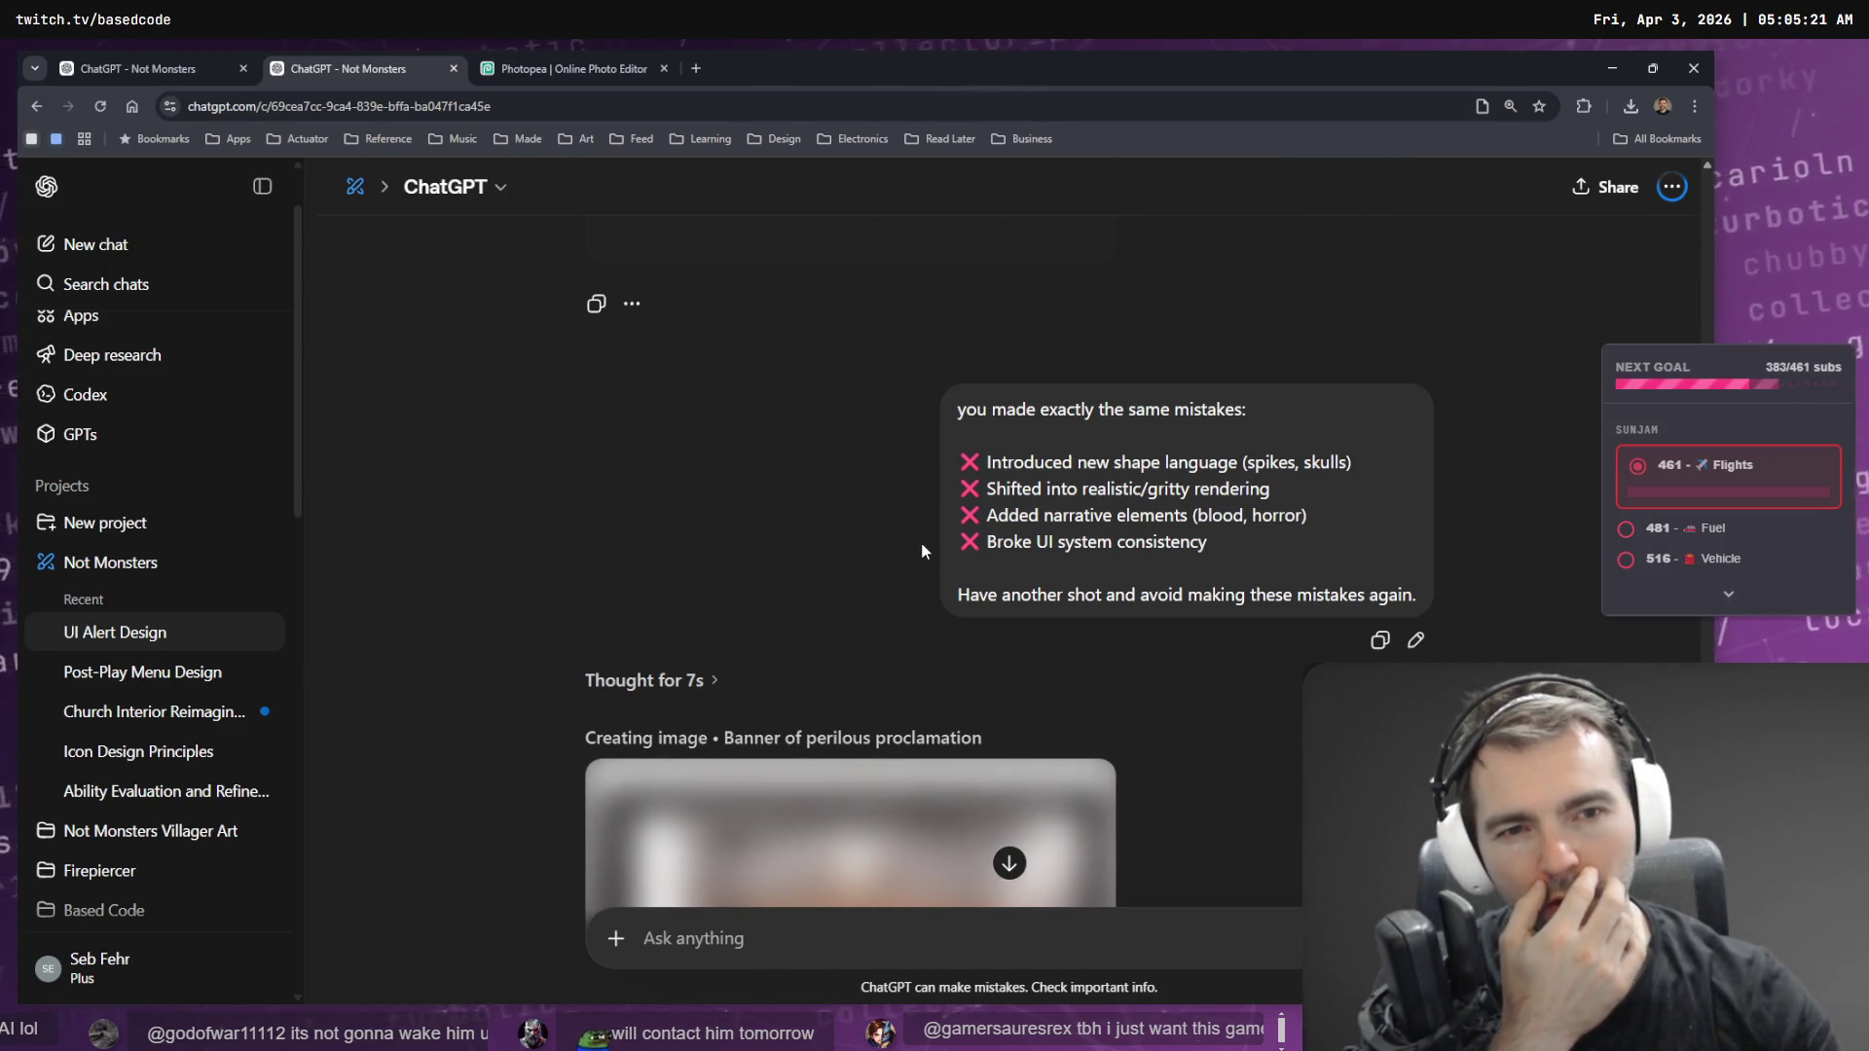
scroll(930, 539, "up", 3)
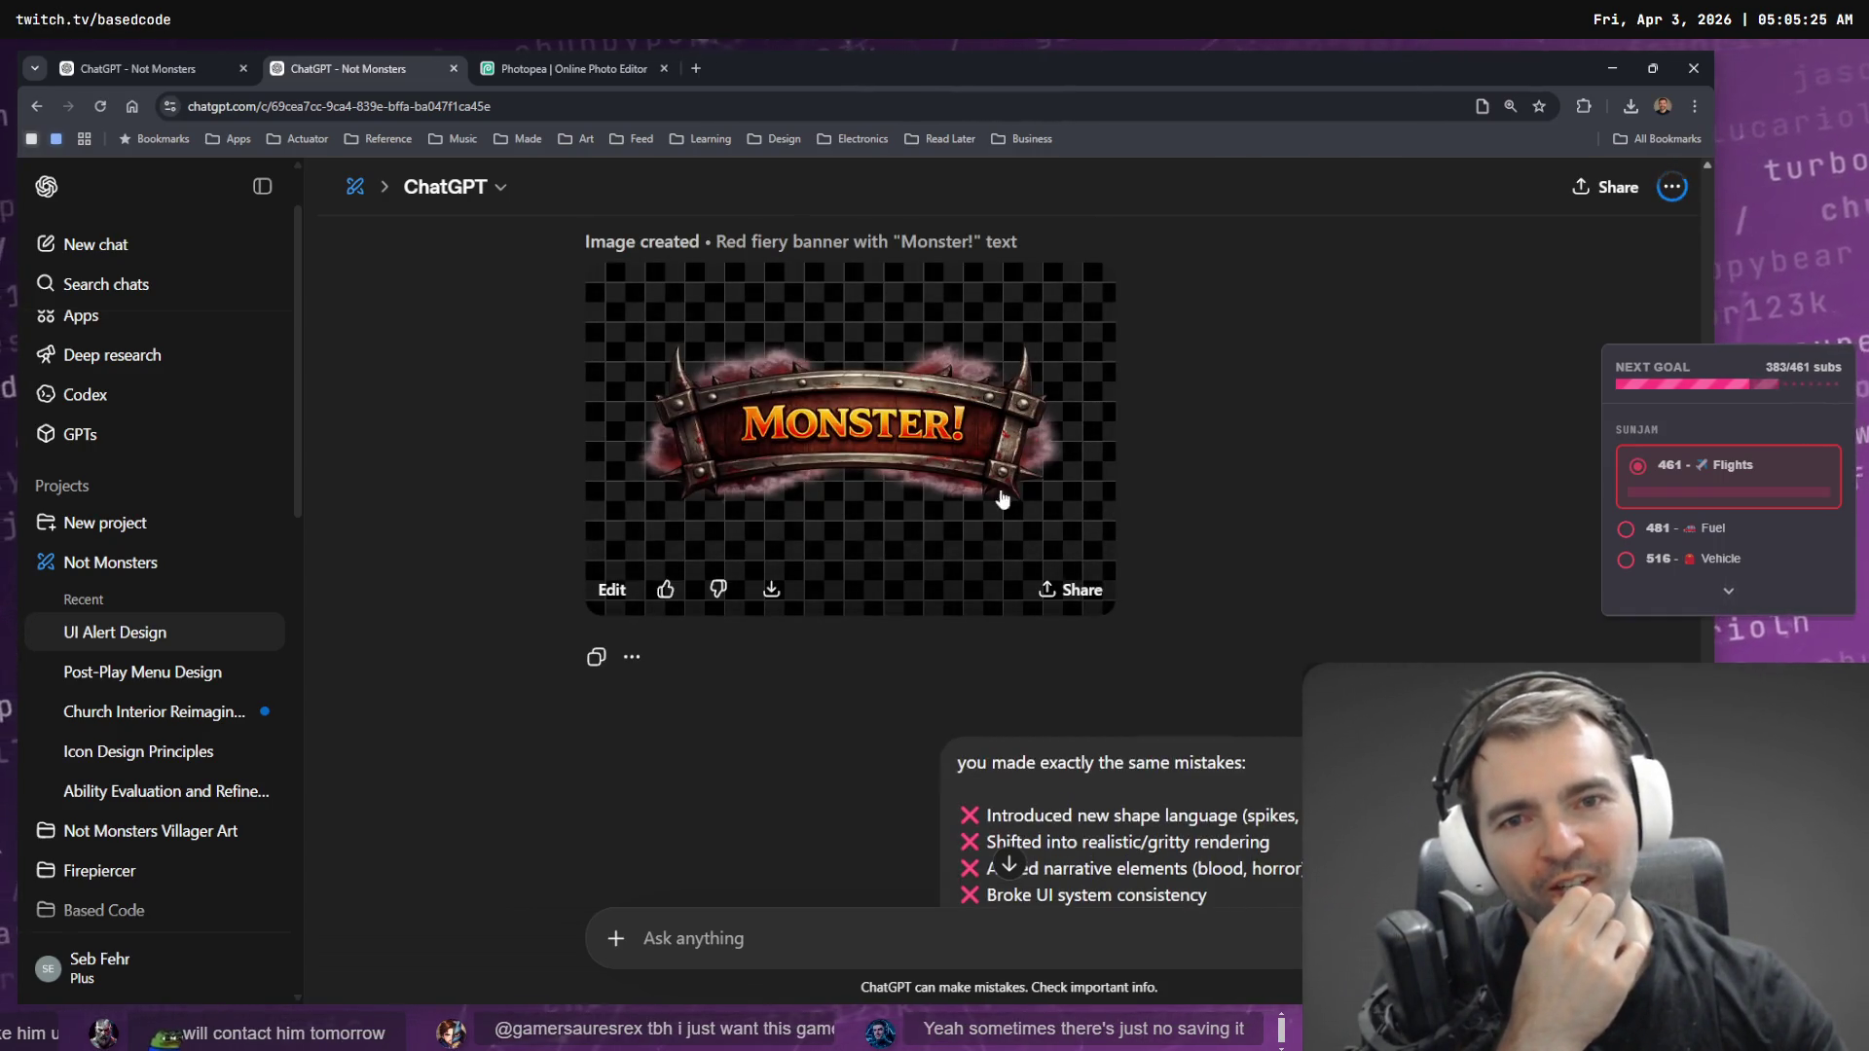
scroll(915, 379, "down", 8)
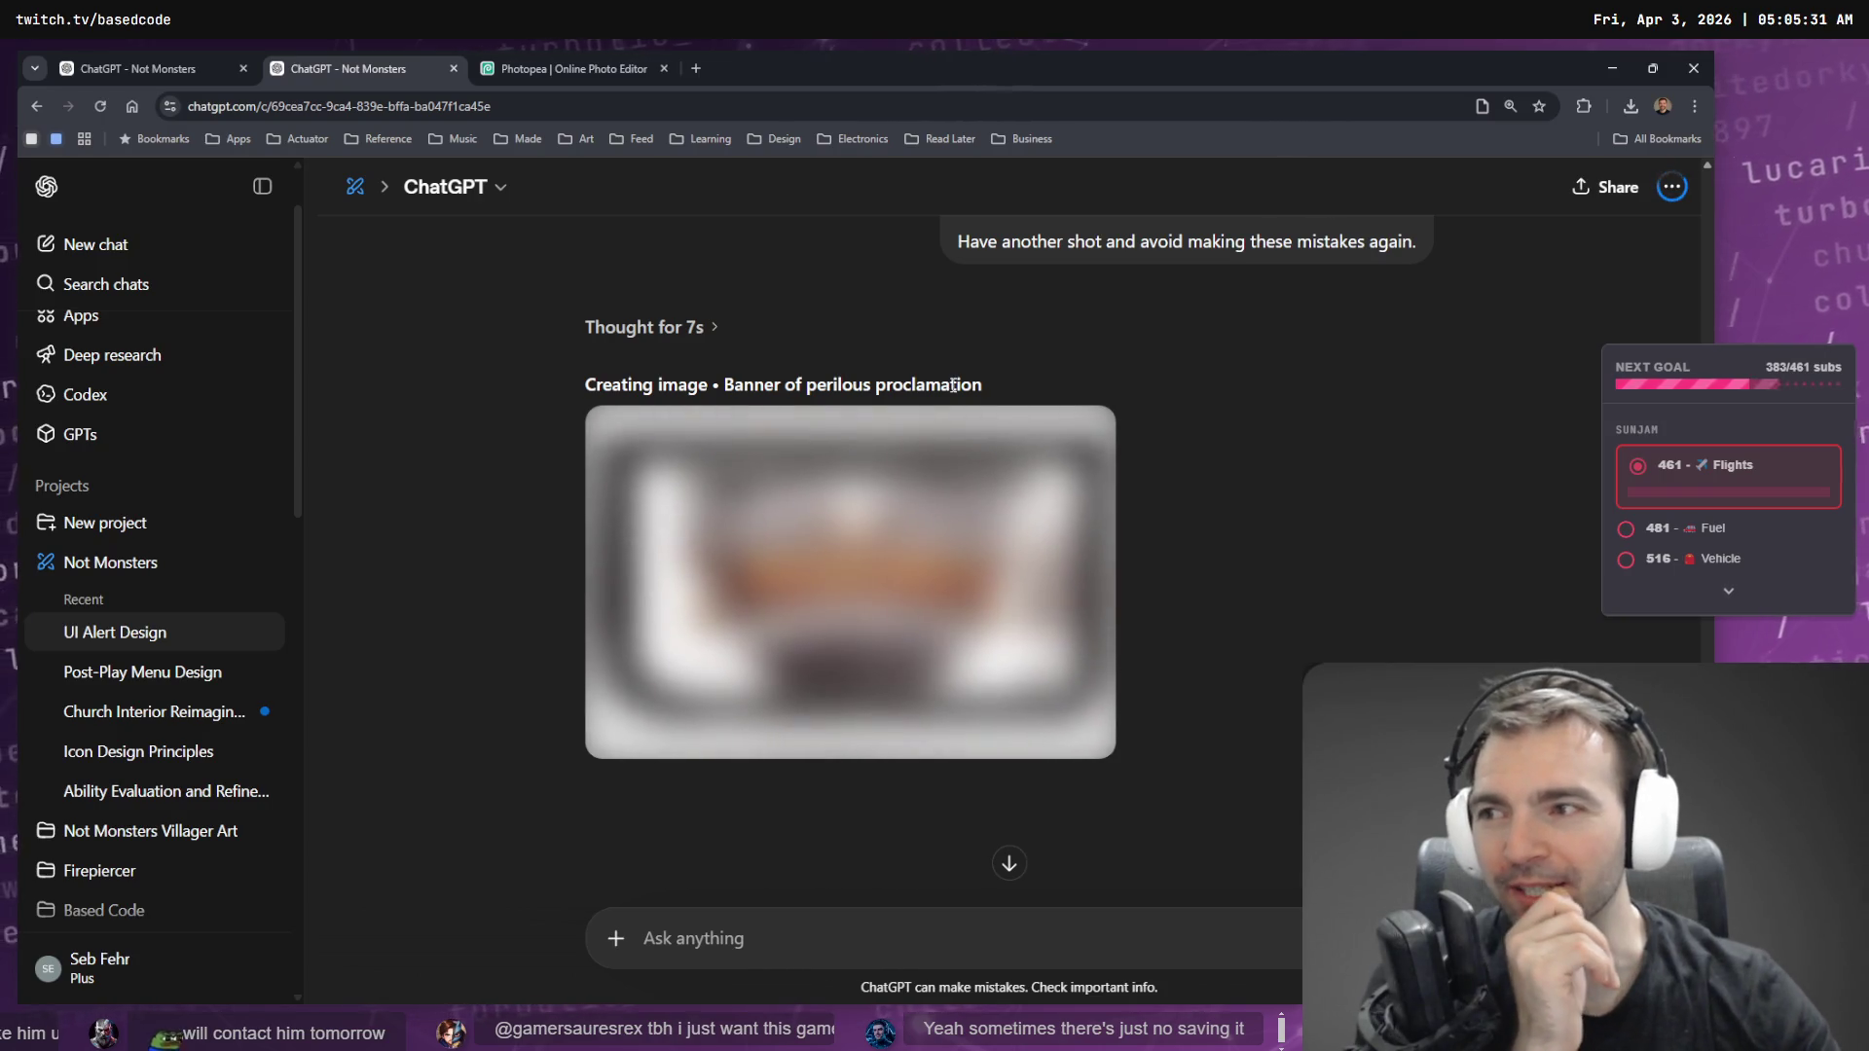
scroll(1217, 389, "up", 5)
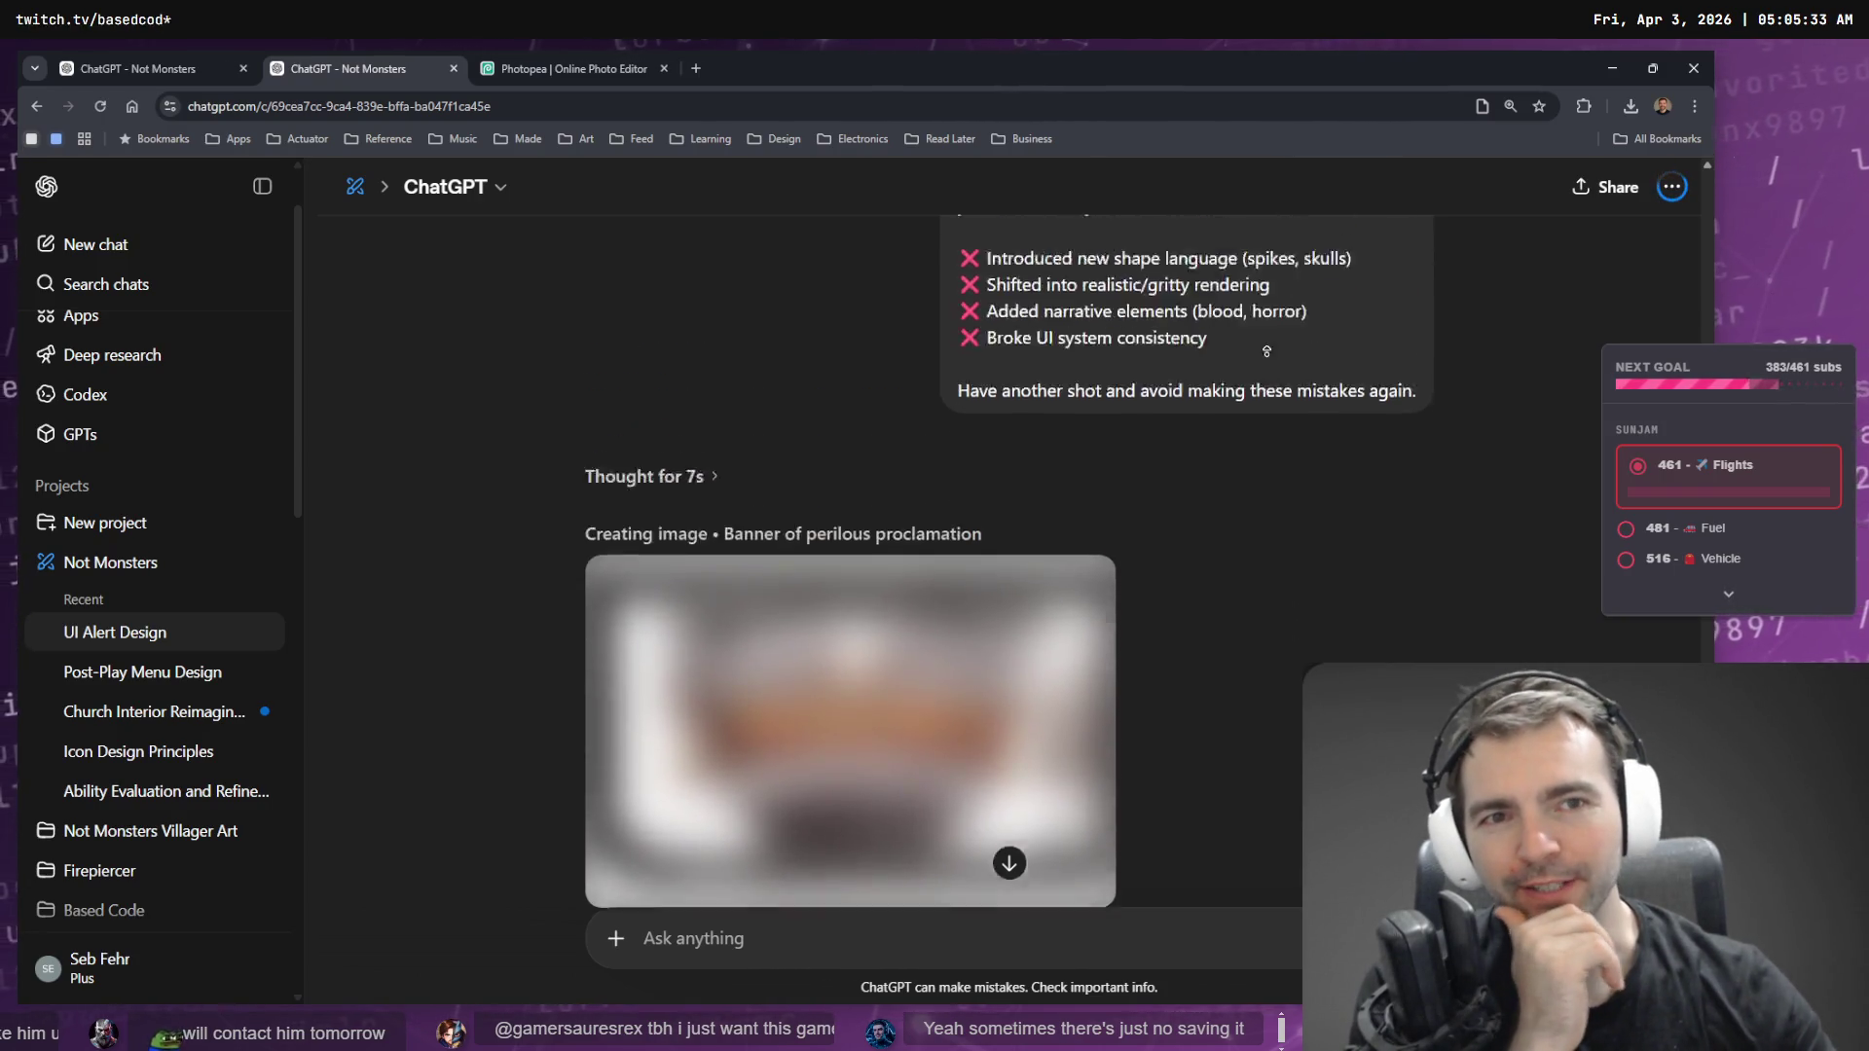
scroll(1236, 310, "up", 20)
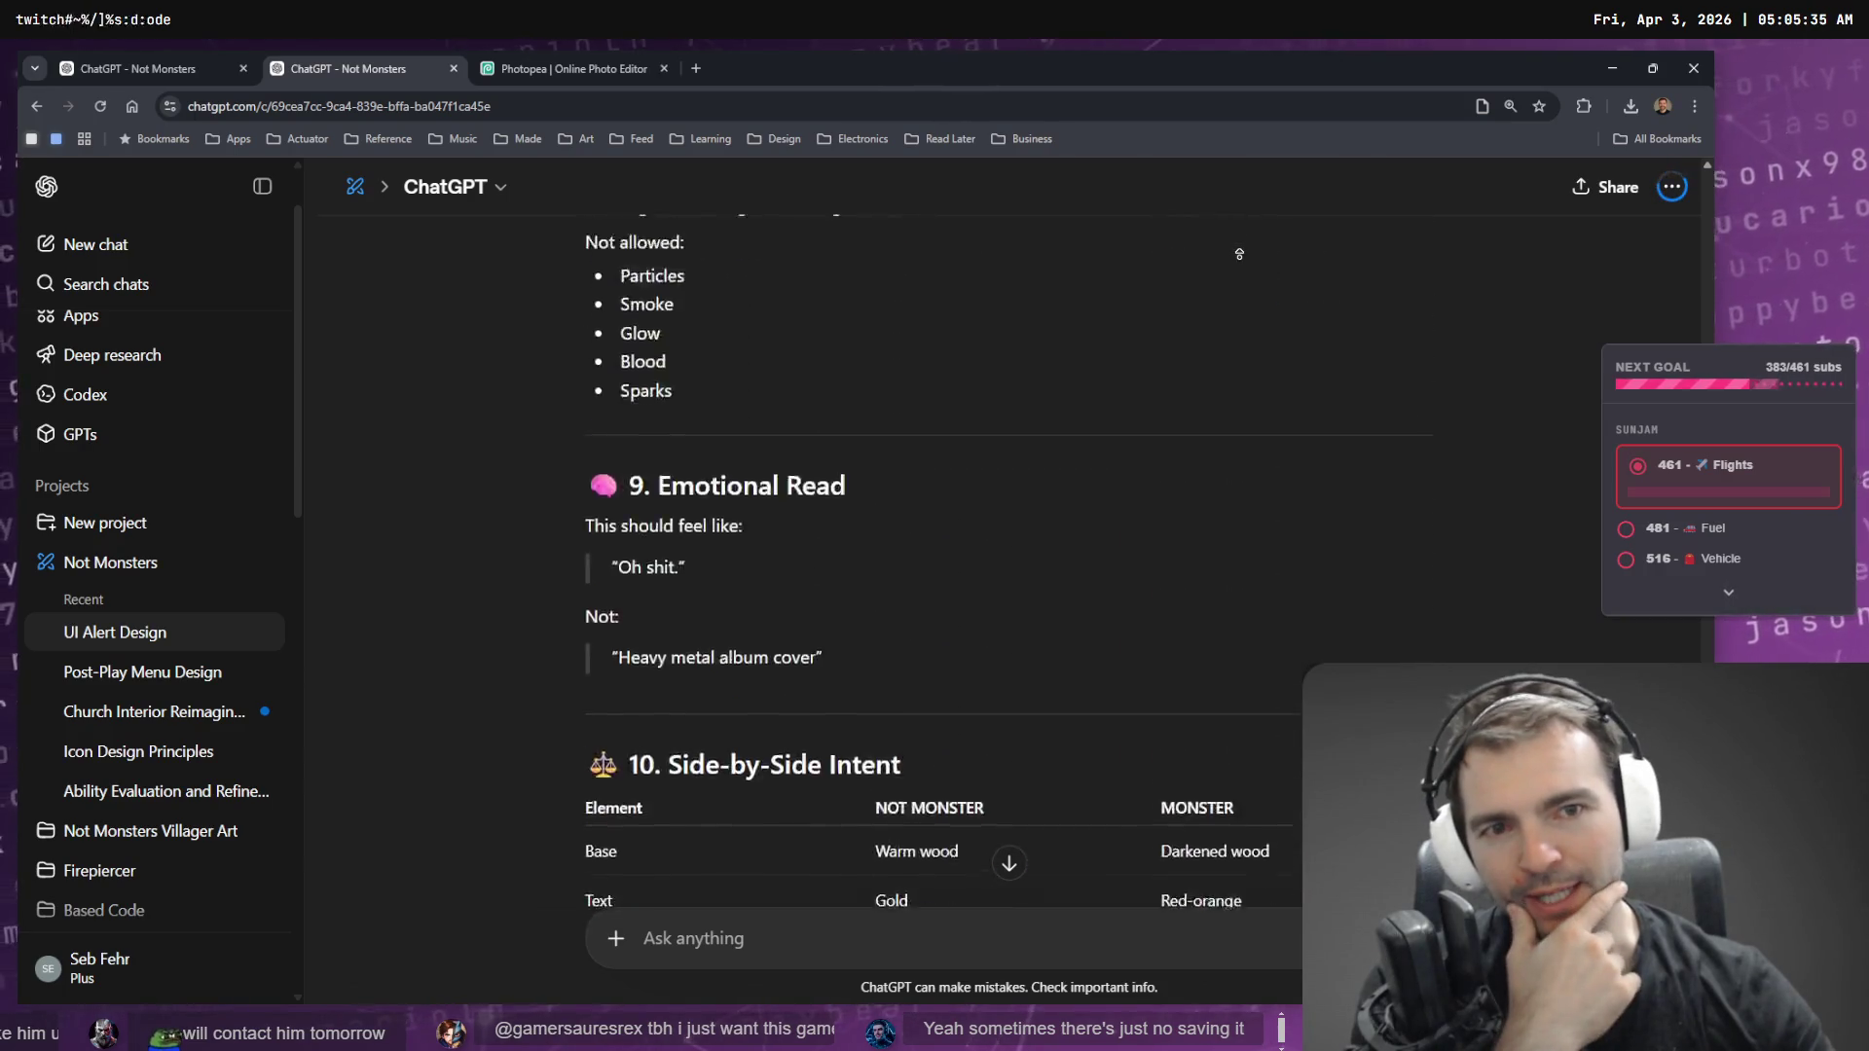
scroll(1240, 254, "up", 20)
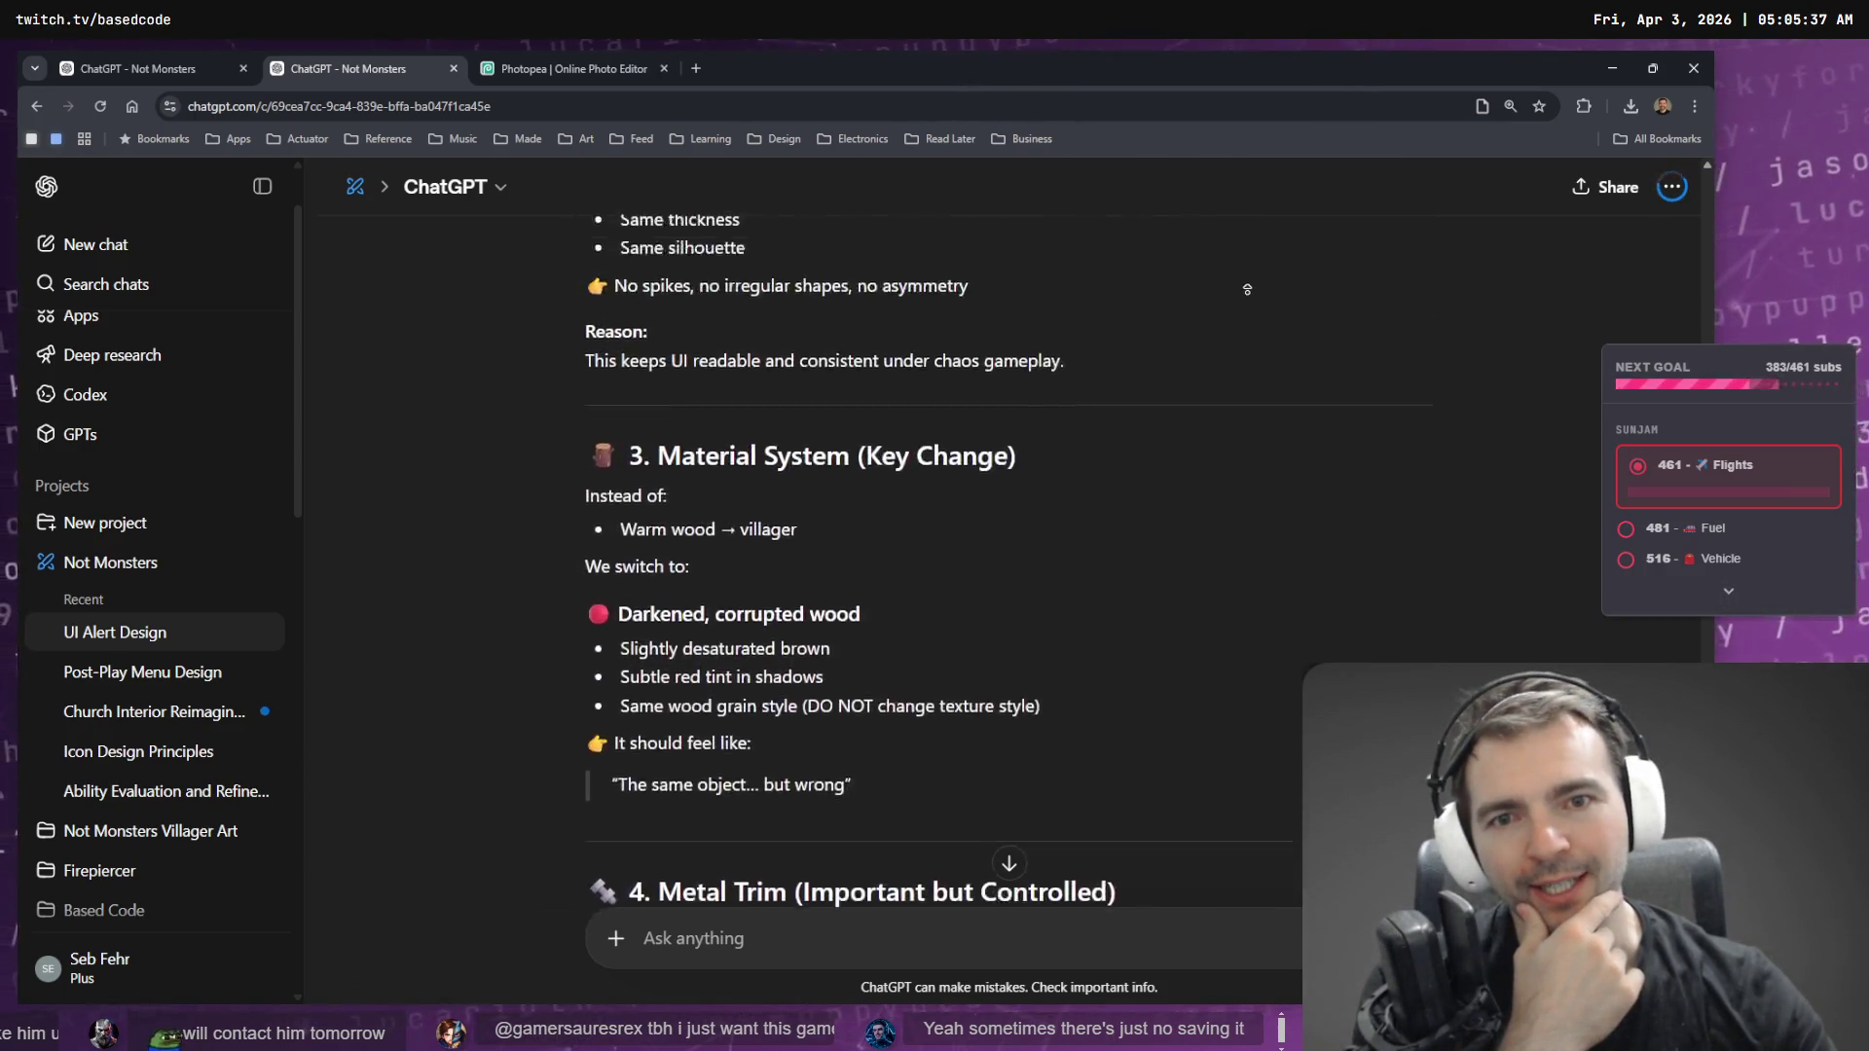
scroll(1253, 252, "up", 15)
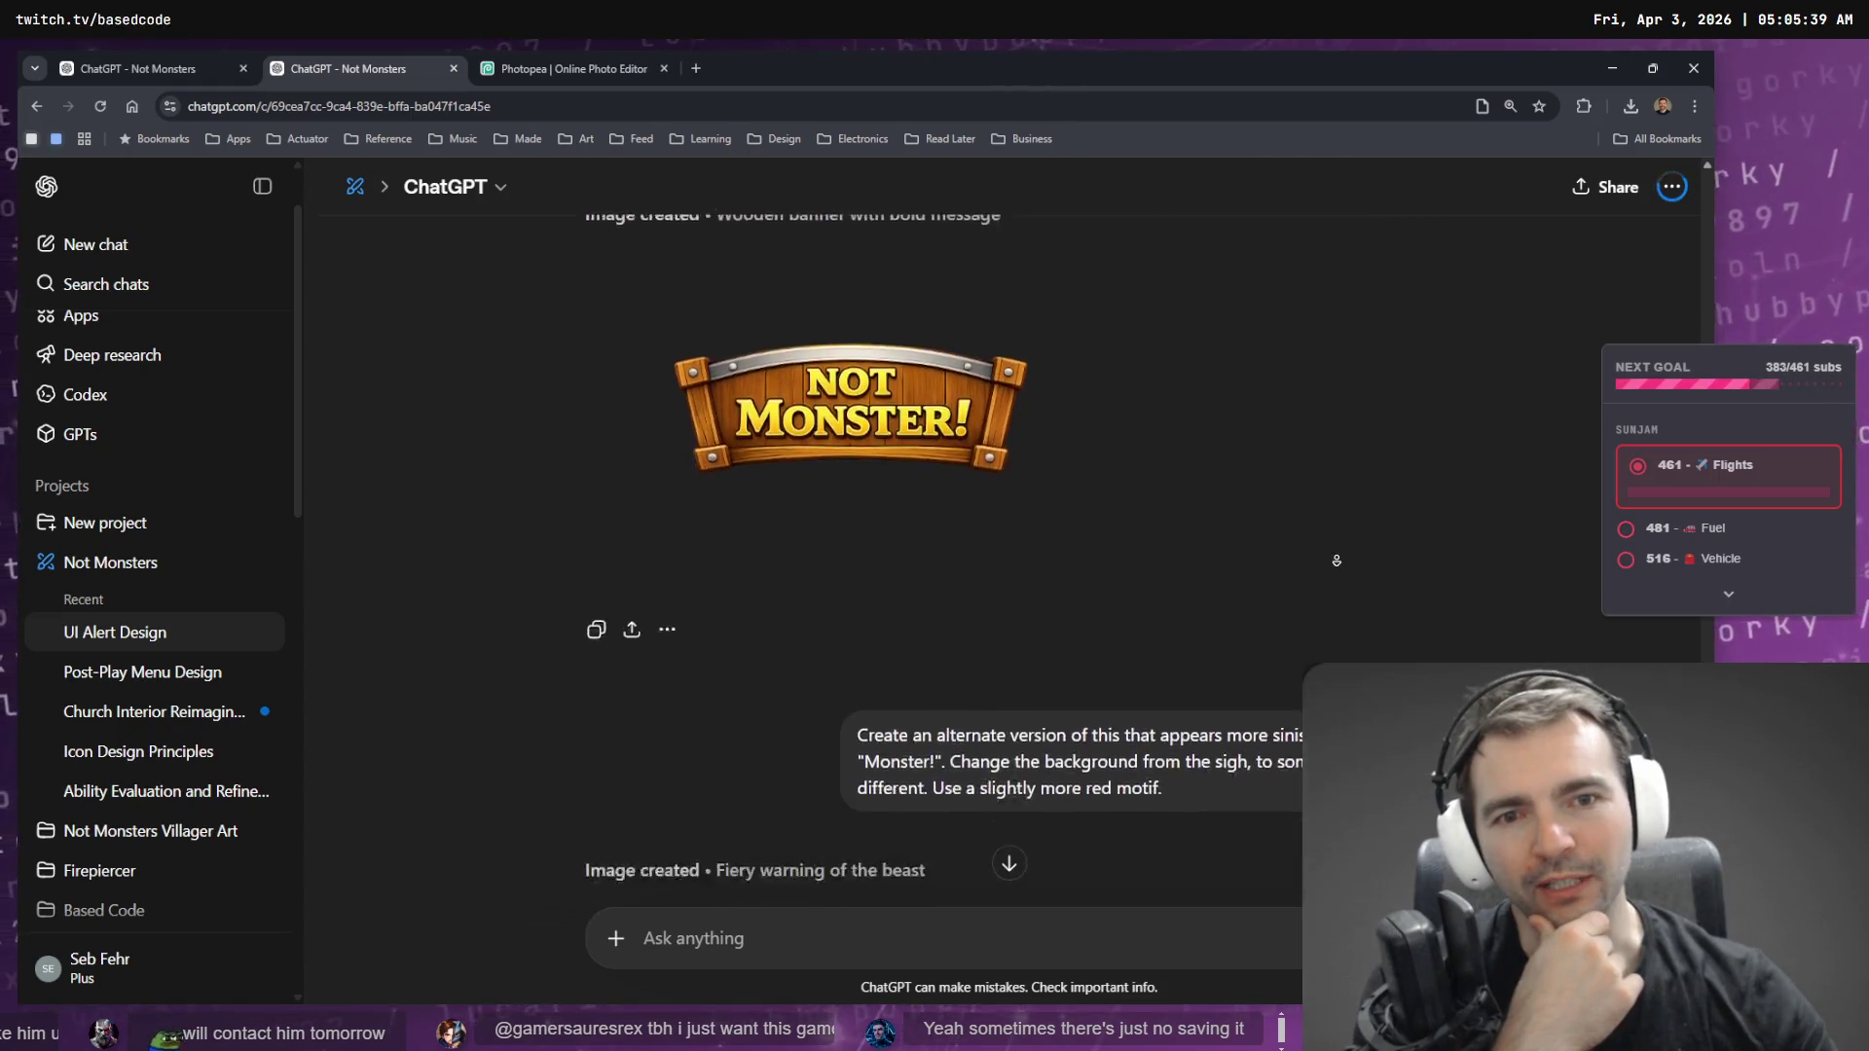
scroll(1290, 368, "down", 3)
scroll(1275, 331, "up", 15)
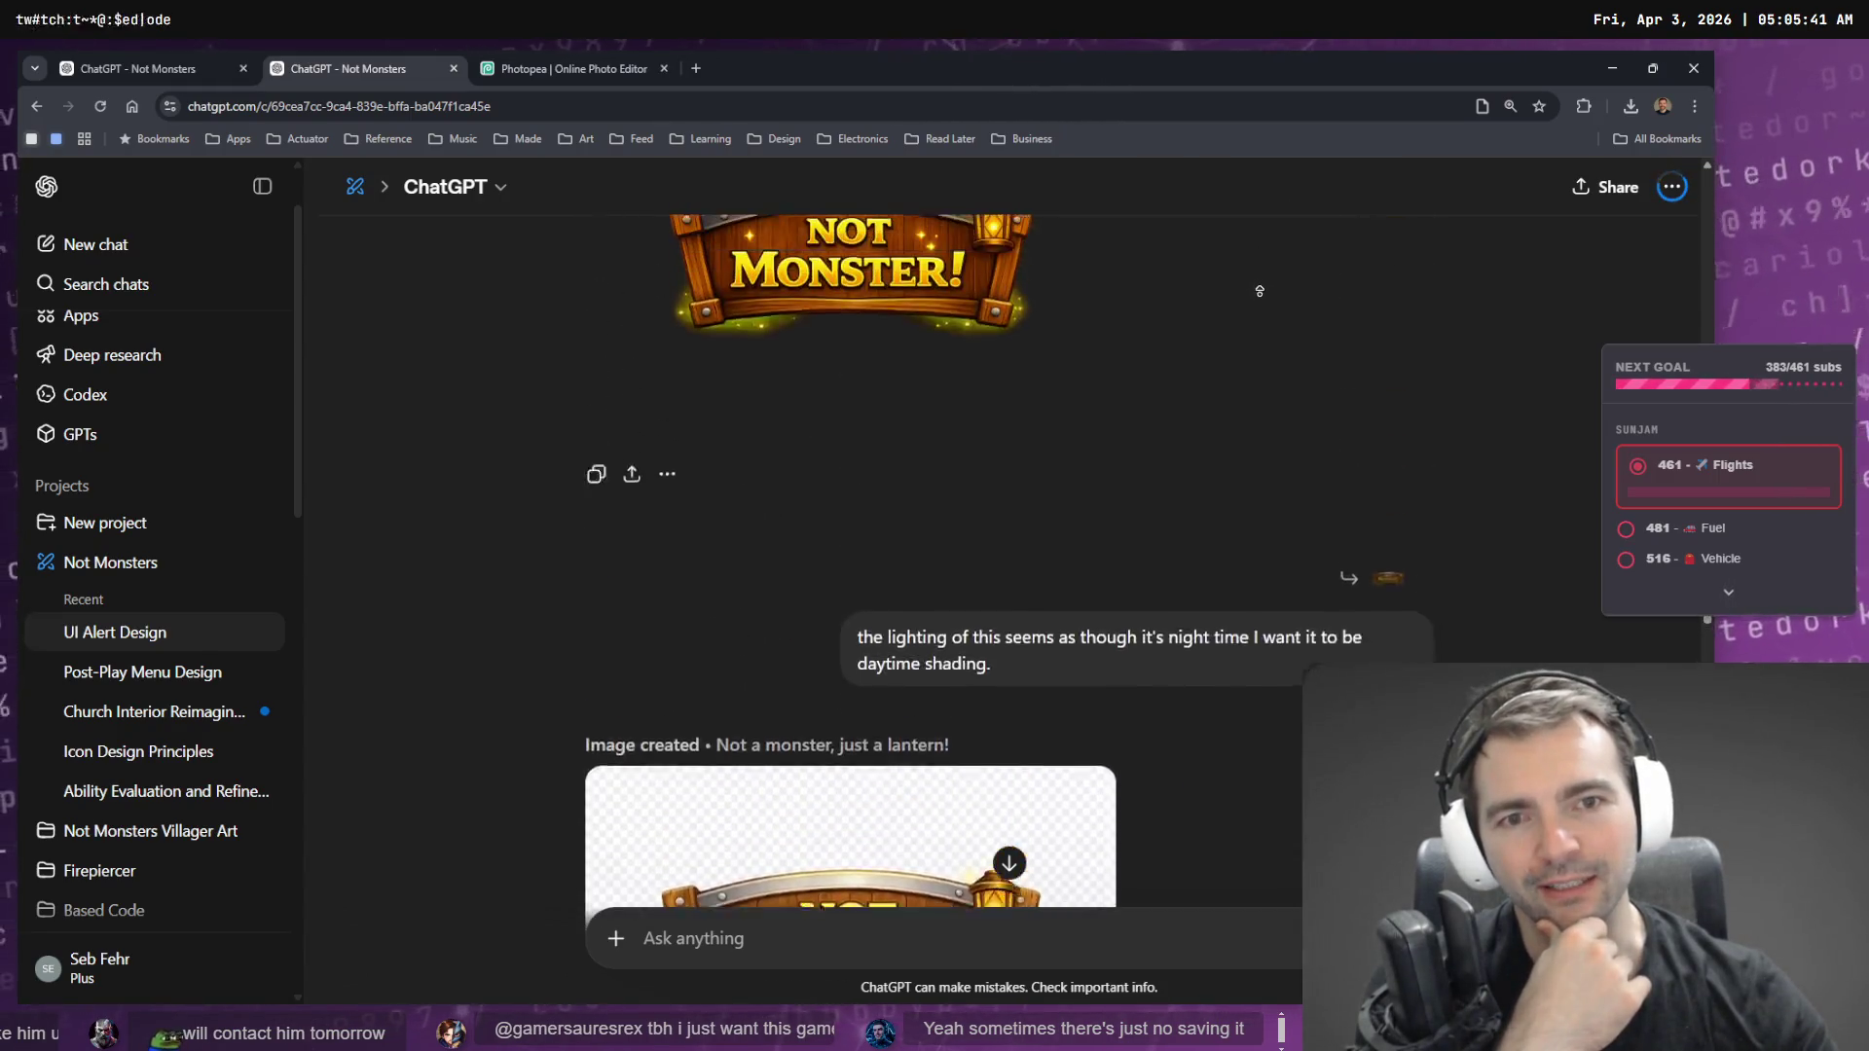
scroll(1259, 293, "down", 20)
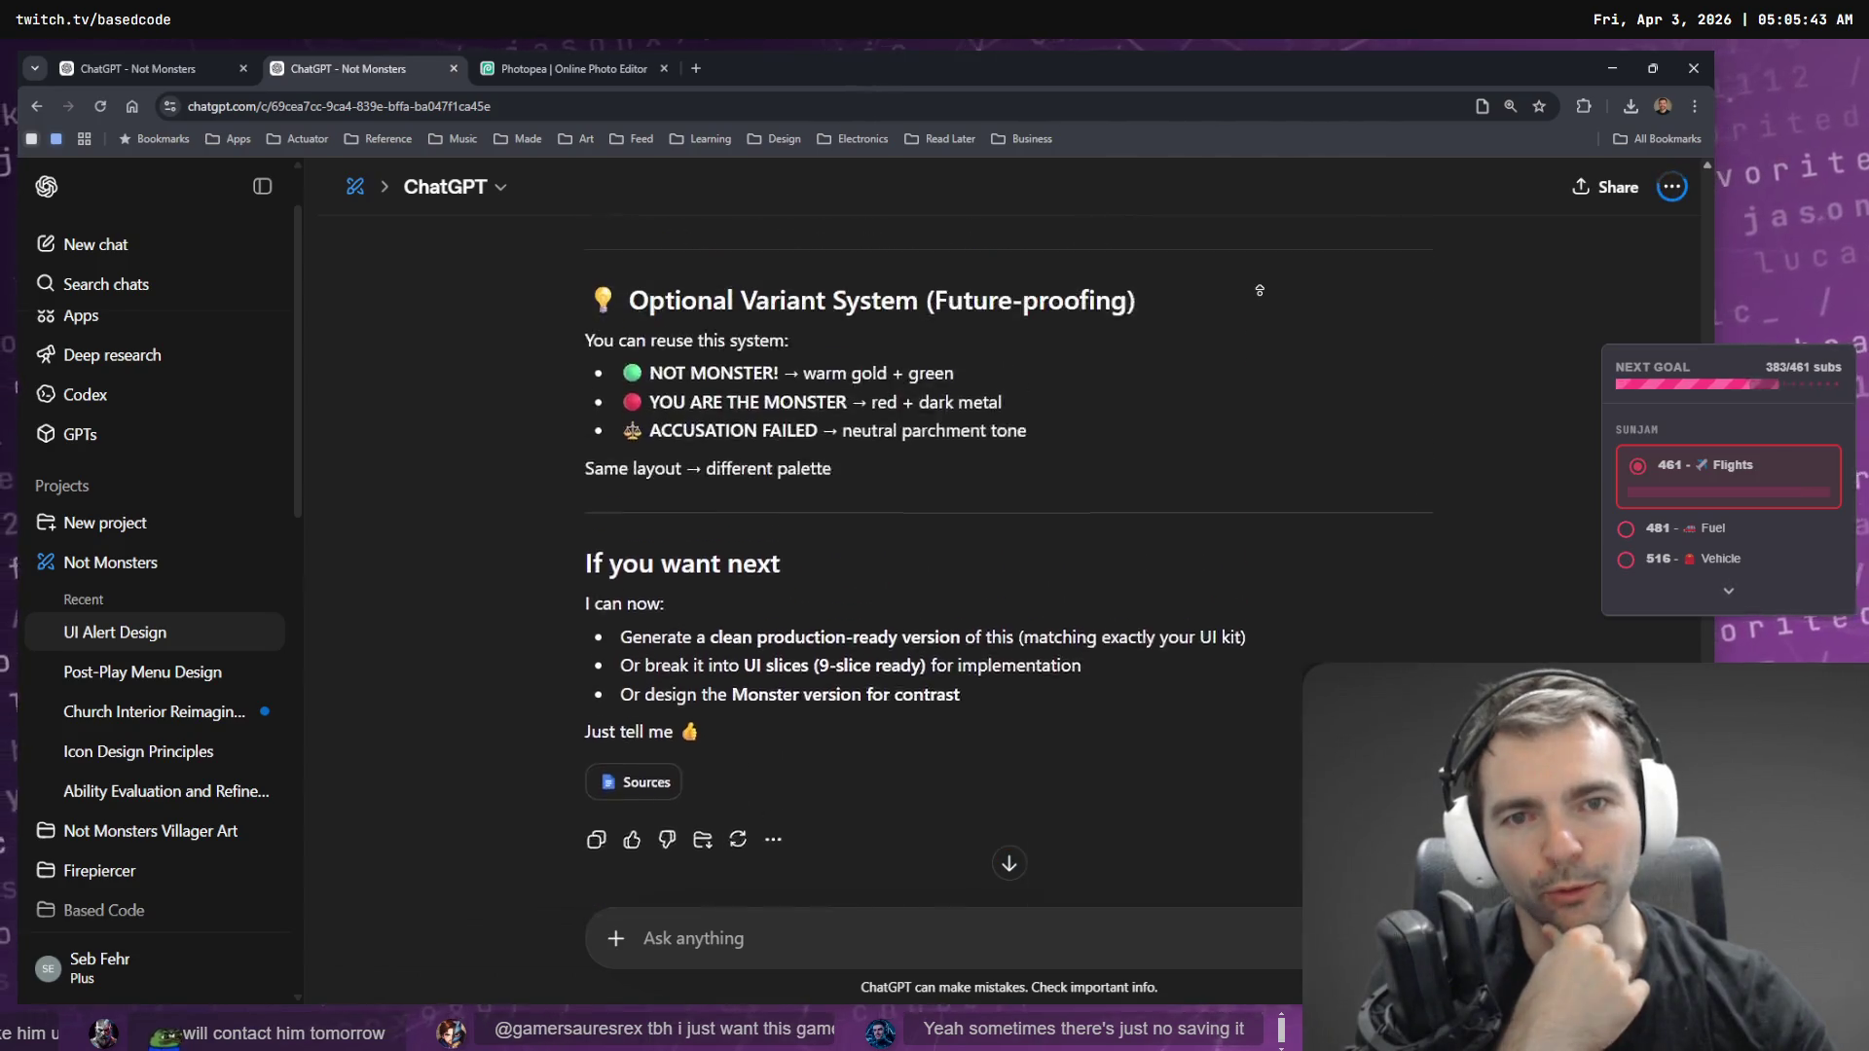
scroll(1260, 290, "up", 20)
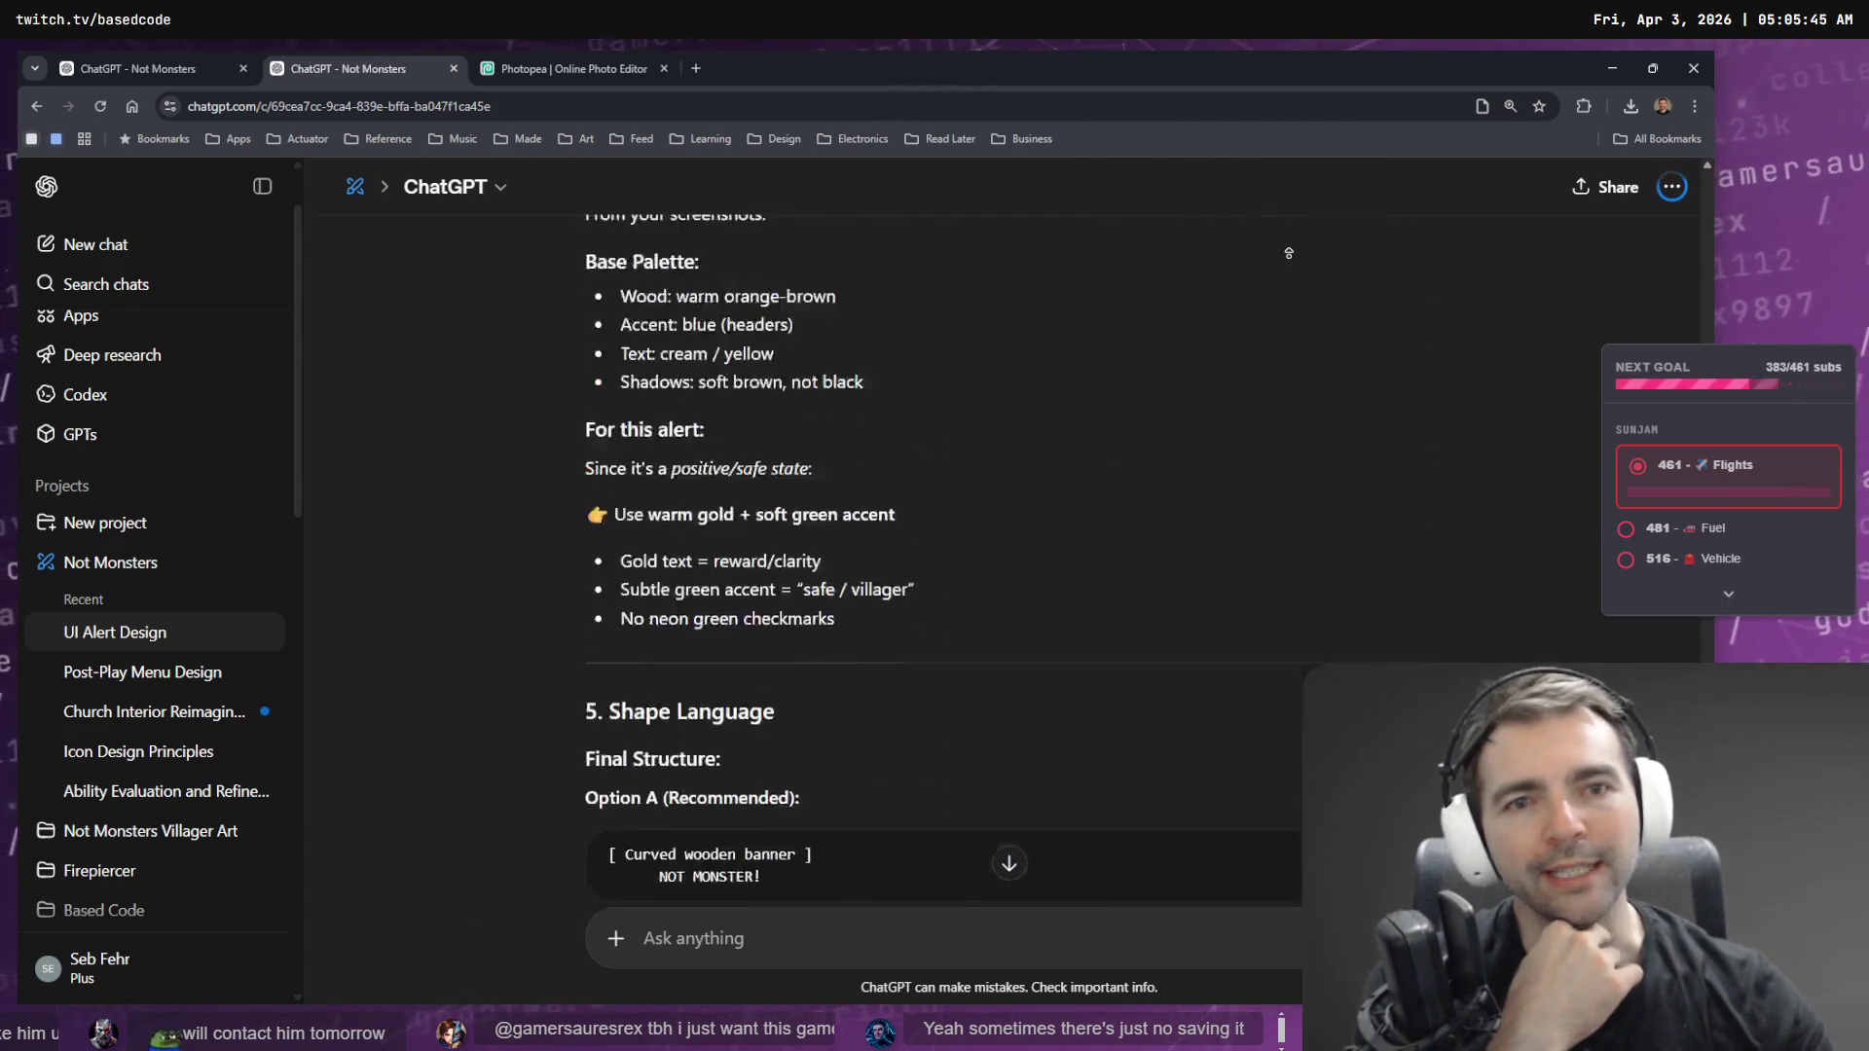
scroll(1288, 254, "up", 5)
scroll(1244, 765, "down", 20)
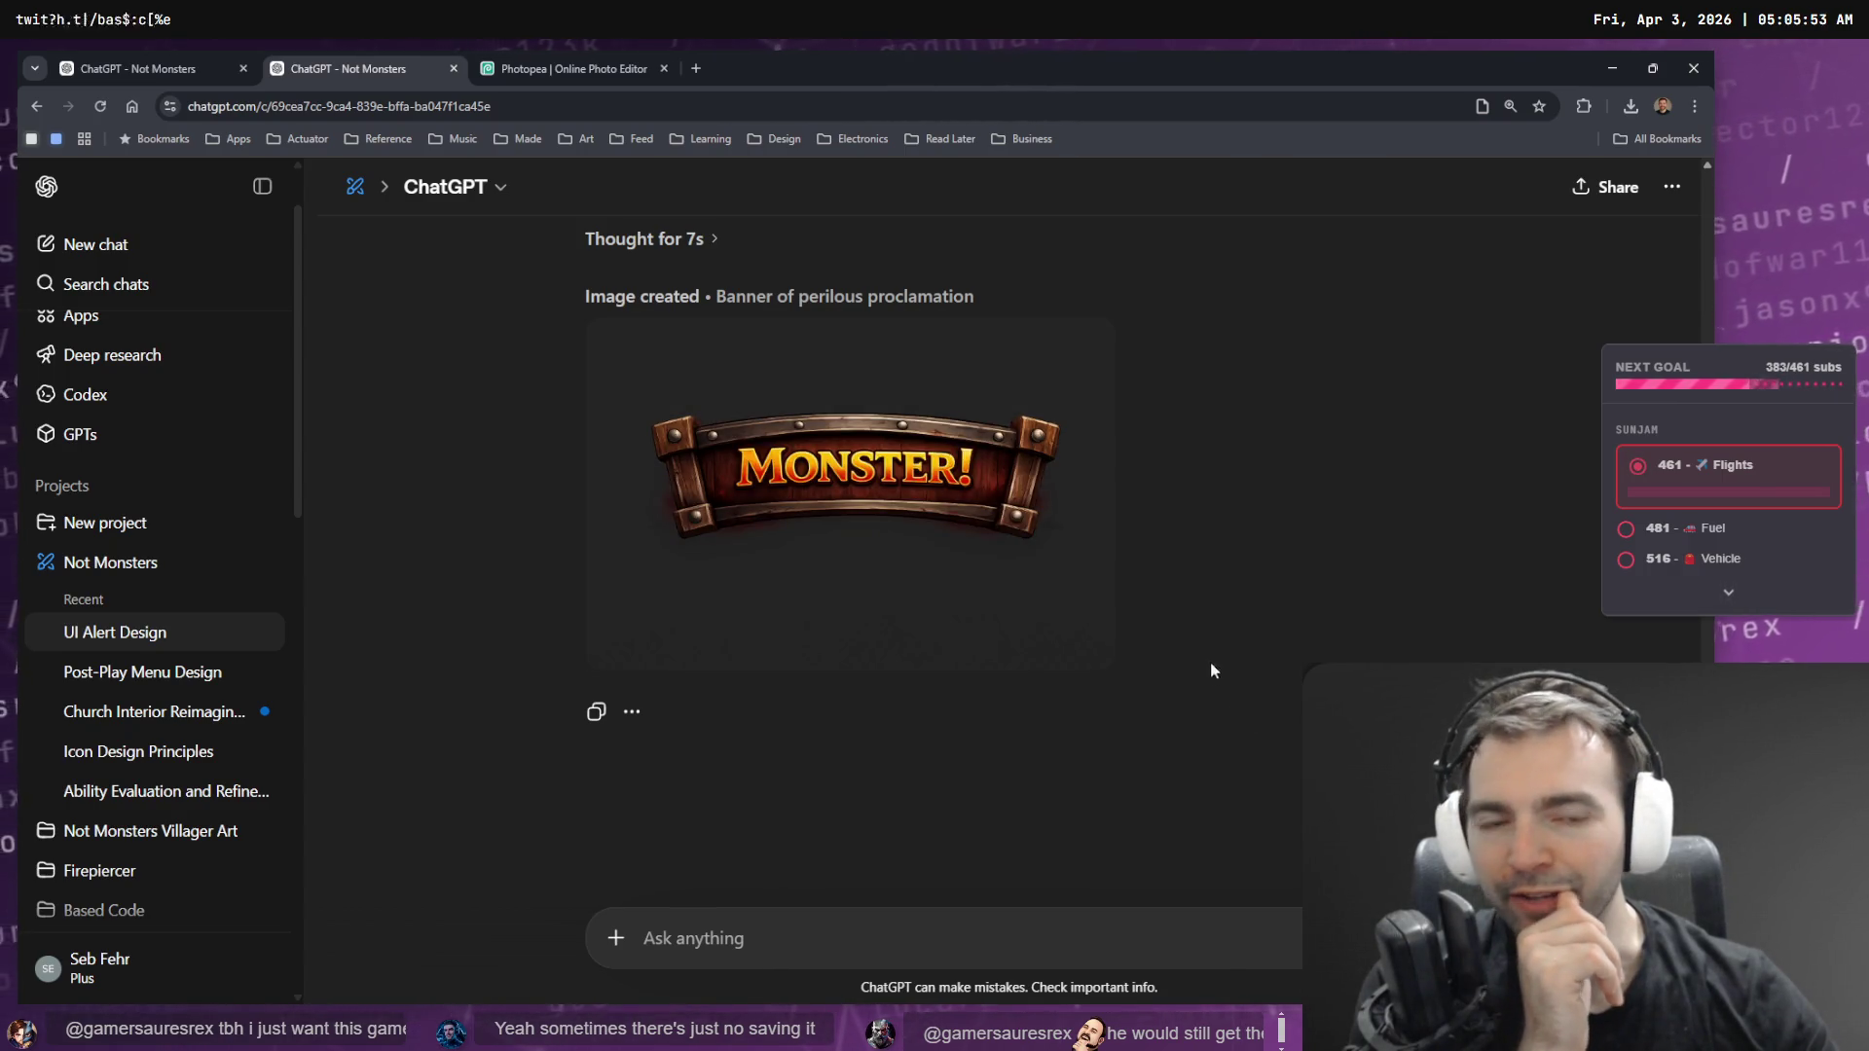
- Copy the MONSTER! banner image from the full-size viewer and paste it into Photopea
left_click(1030, 471)
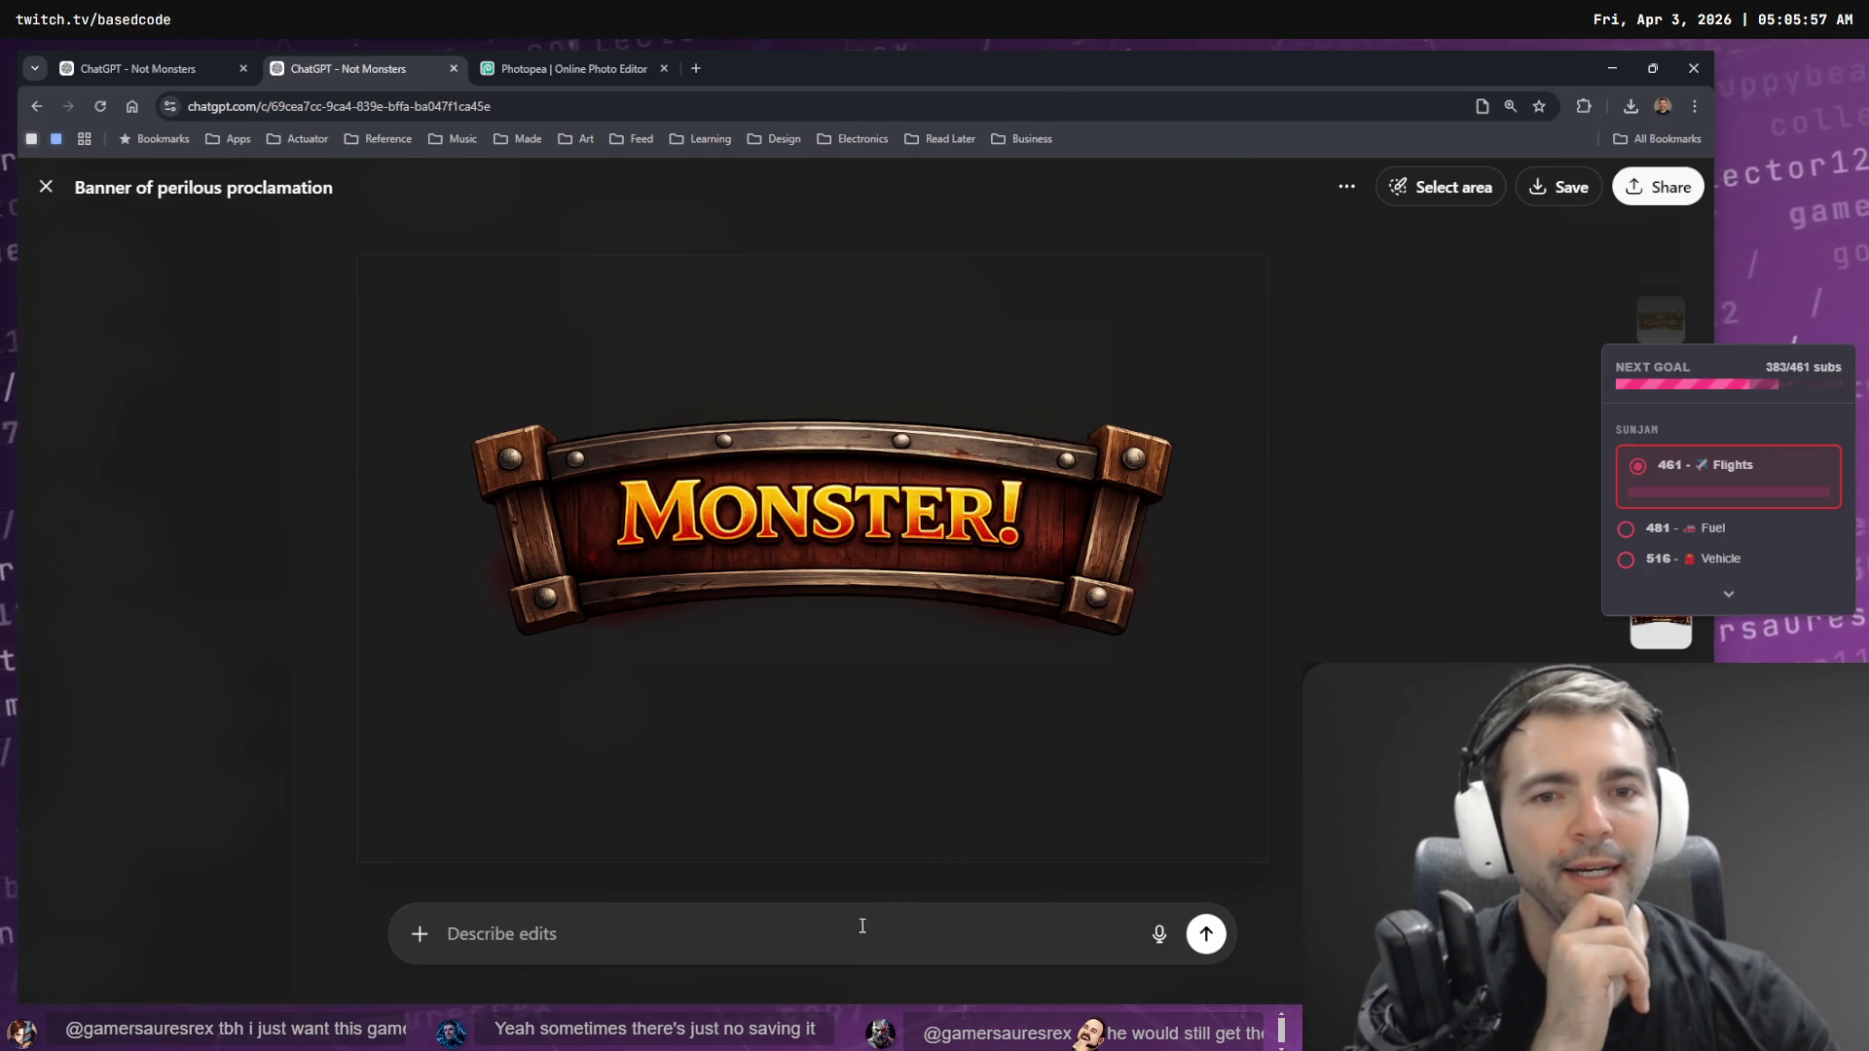
right_click(965, 557)
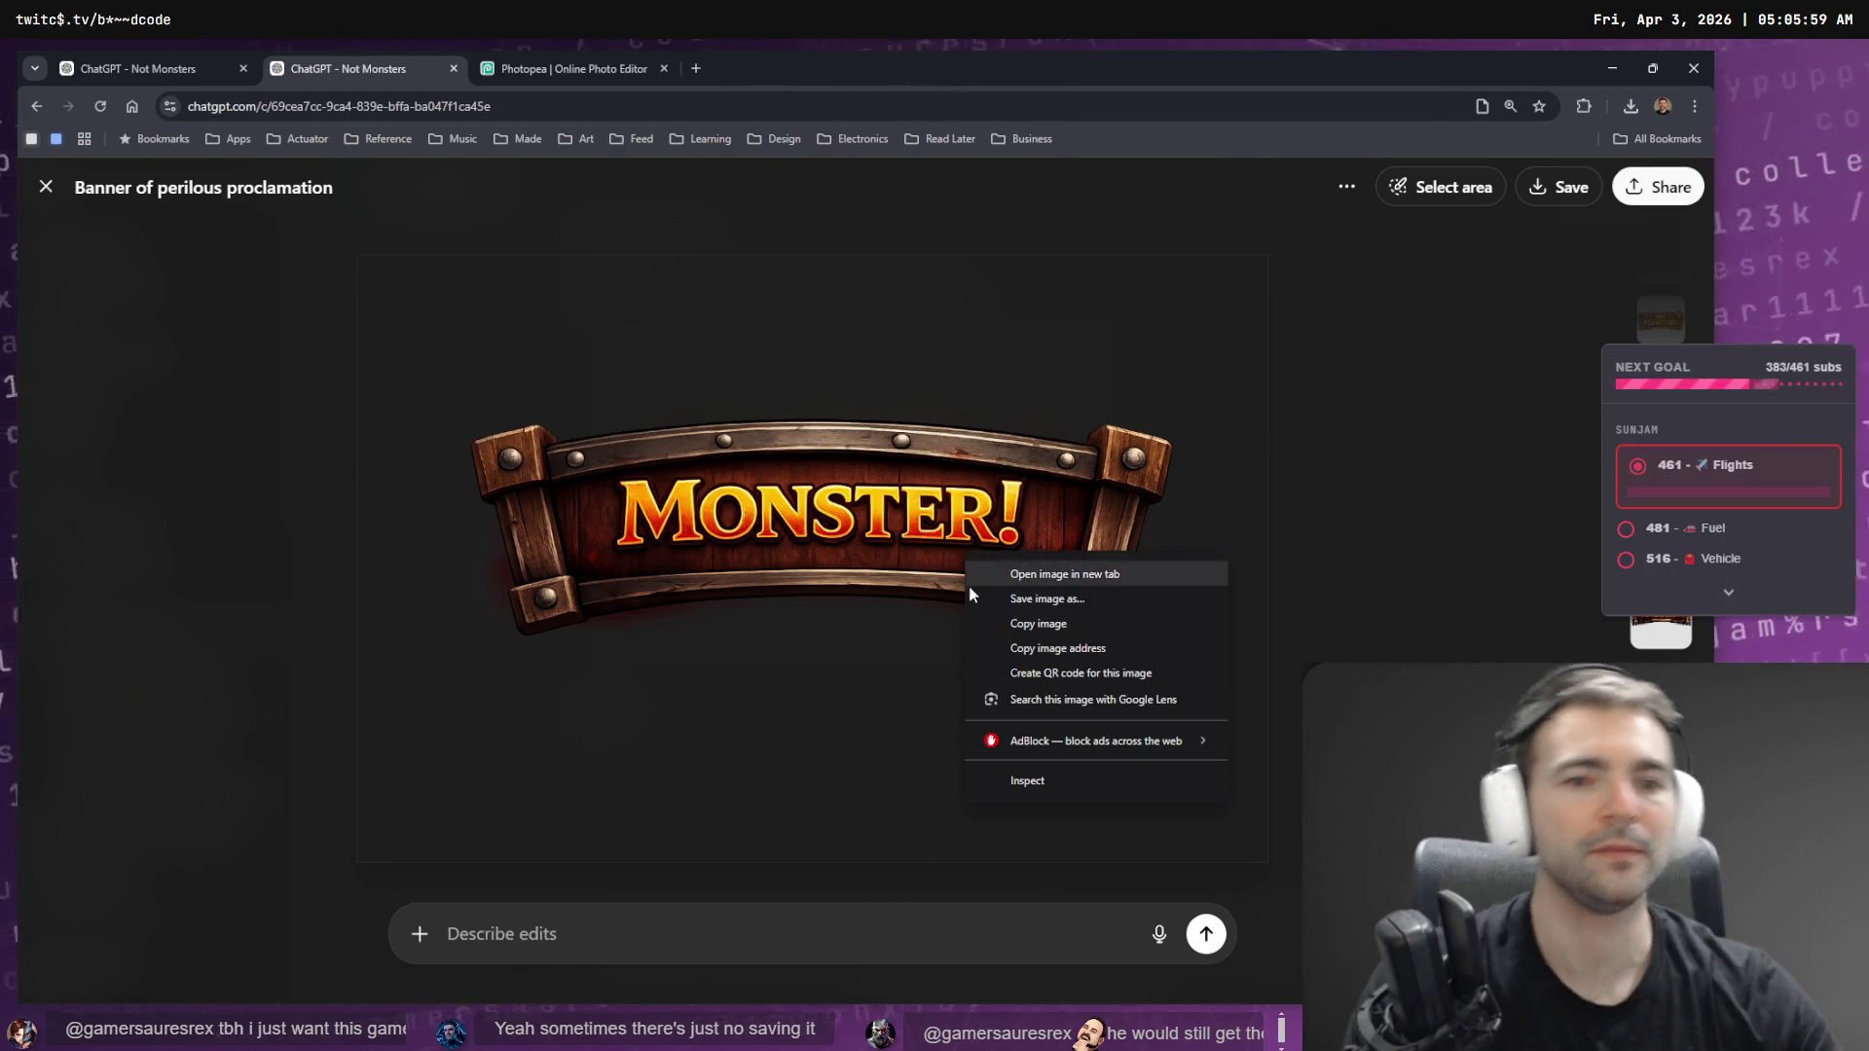
left_click(1059, 615)
left_click(593, 62)
key("ctrl+v")
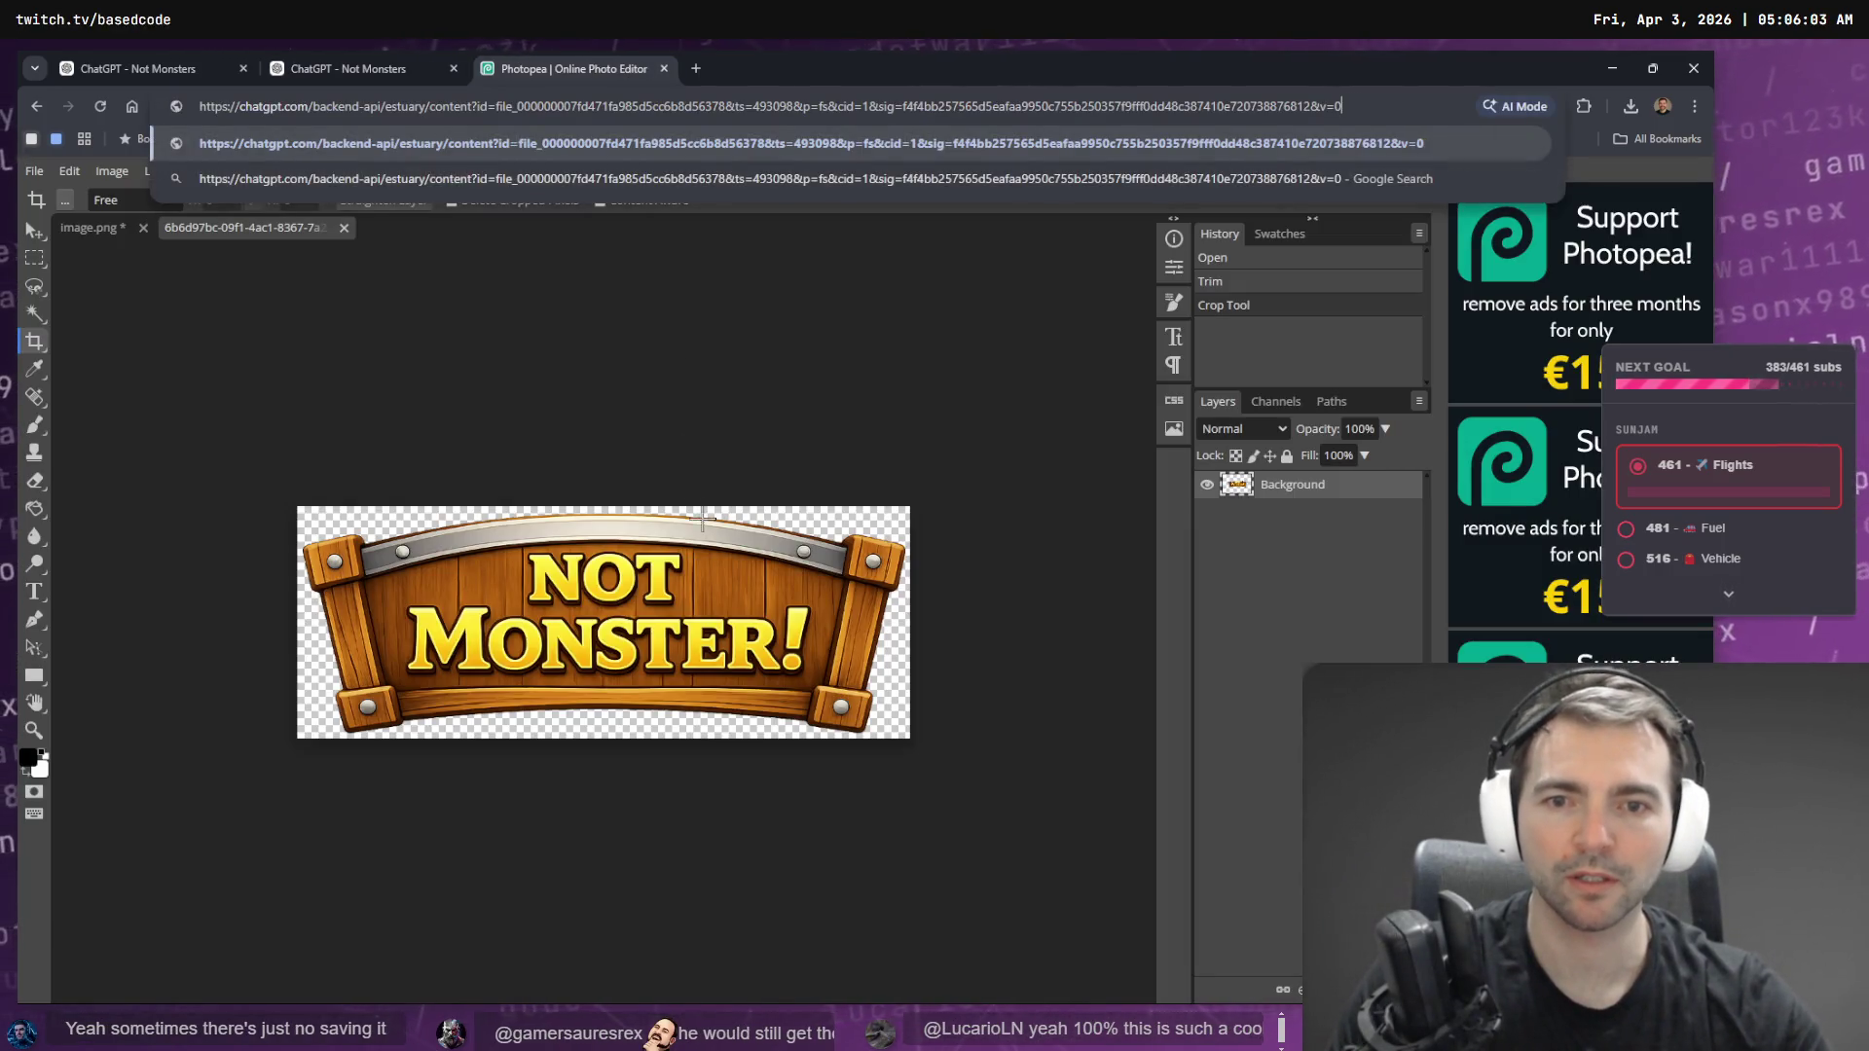
- Paste the MONSTER! banner as a new layer and move it onto the canvas
left_click(667, 434)
key("ctrl+v")
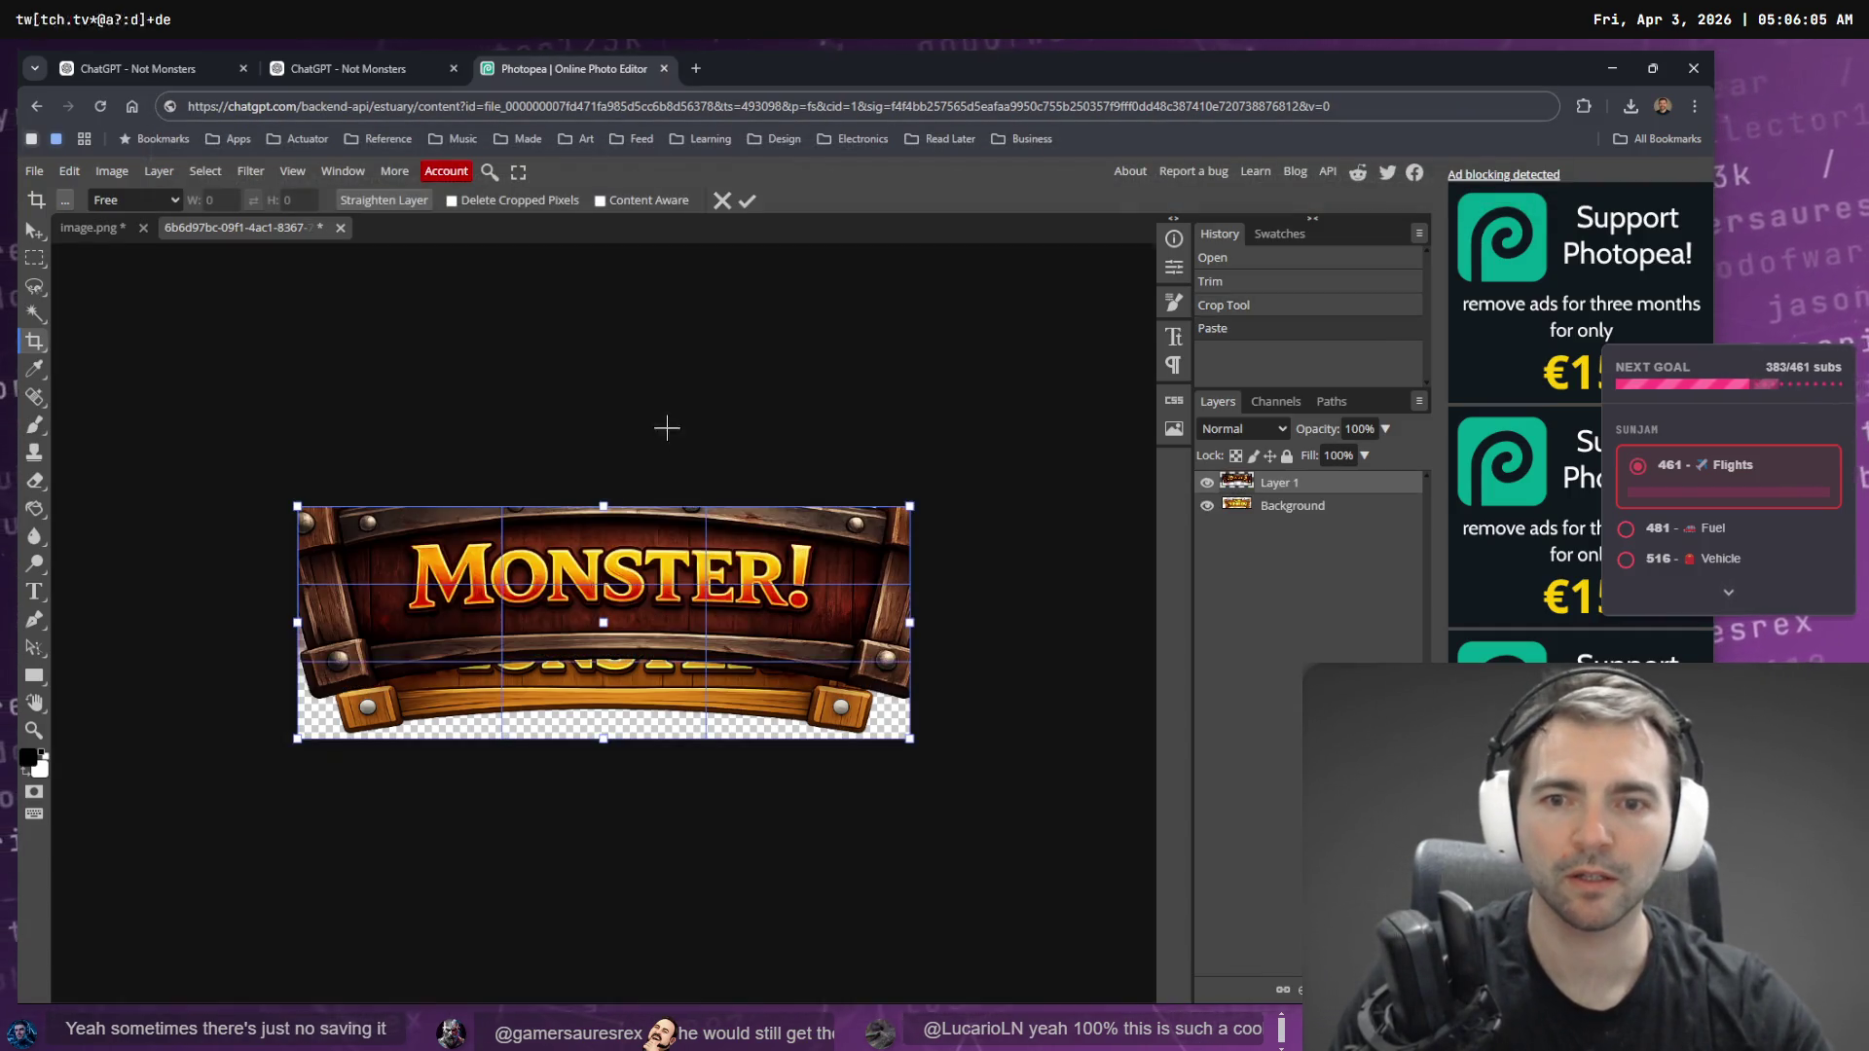
key("Escape")
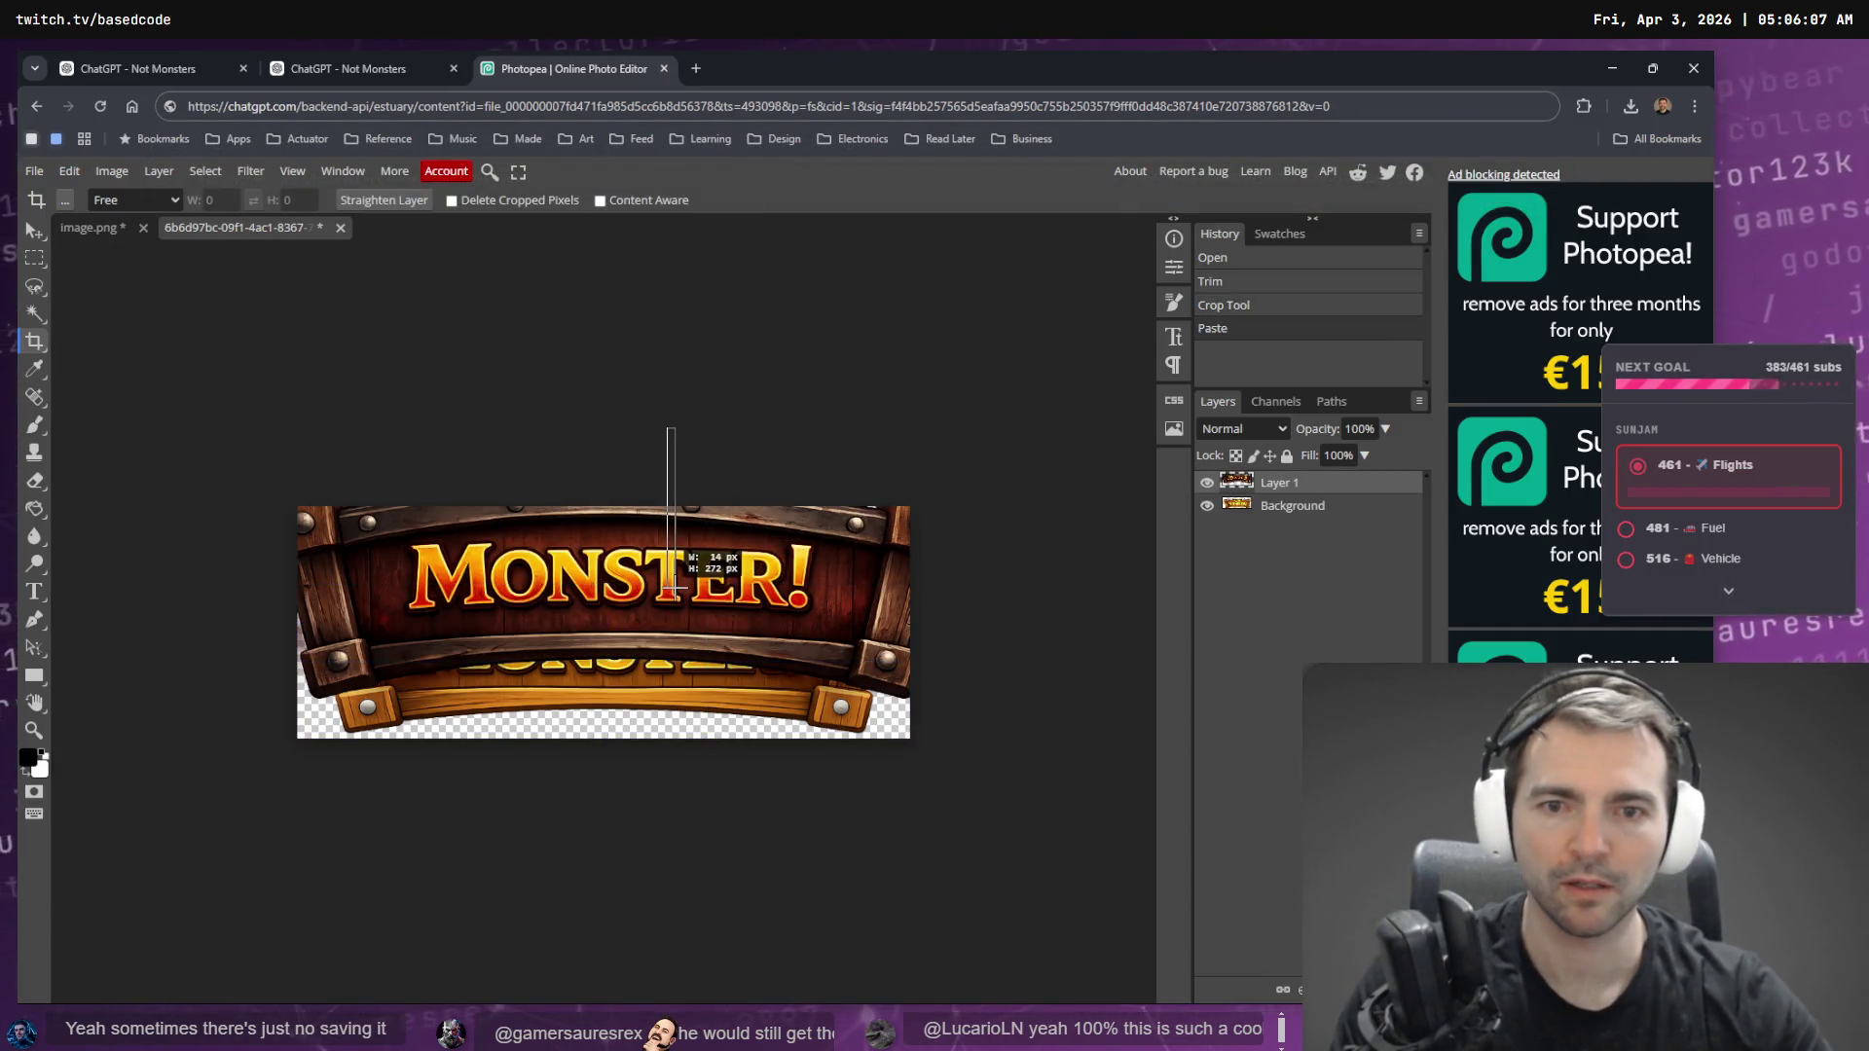
key("v")
right_click(688, 591)
left_click(596, 454)
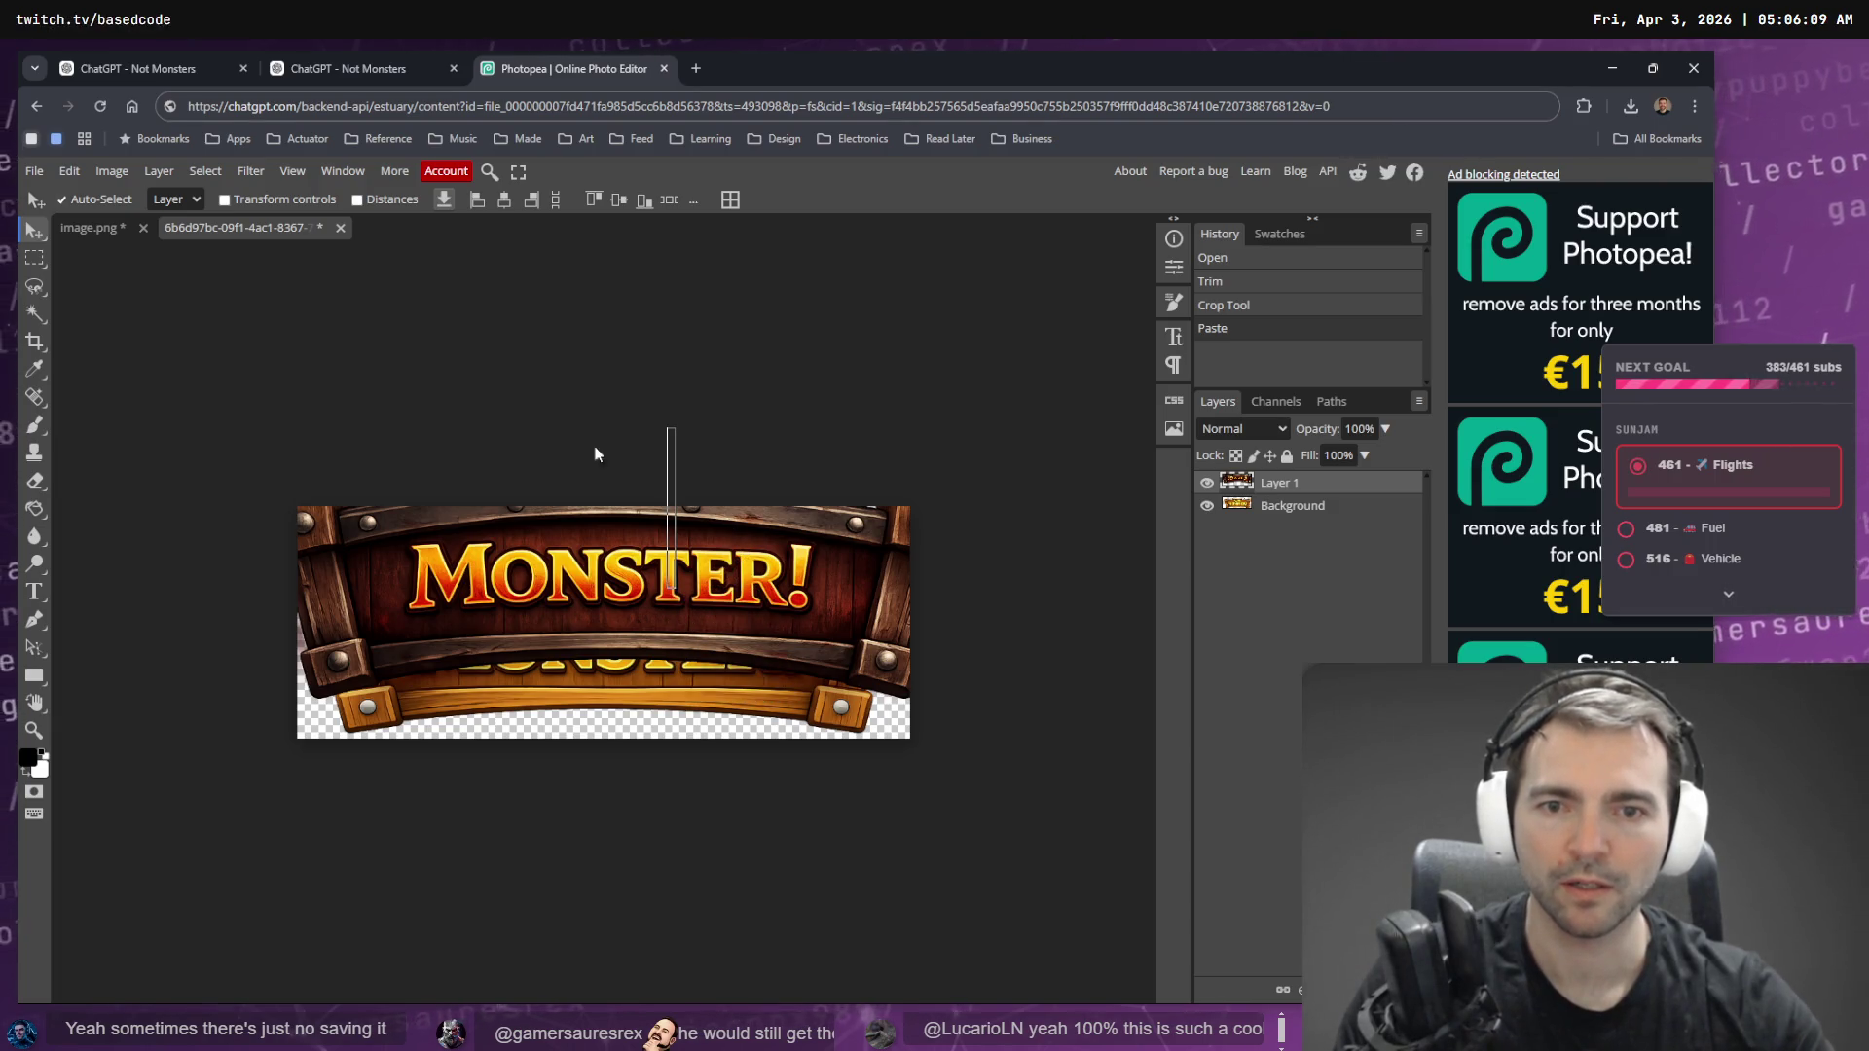
left_click_drag(411, 506, 501, 601)
- Scale the banner layer to about 87%, centre it, and hide the Background layer
key("ctrl+alt+t")
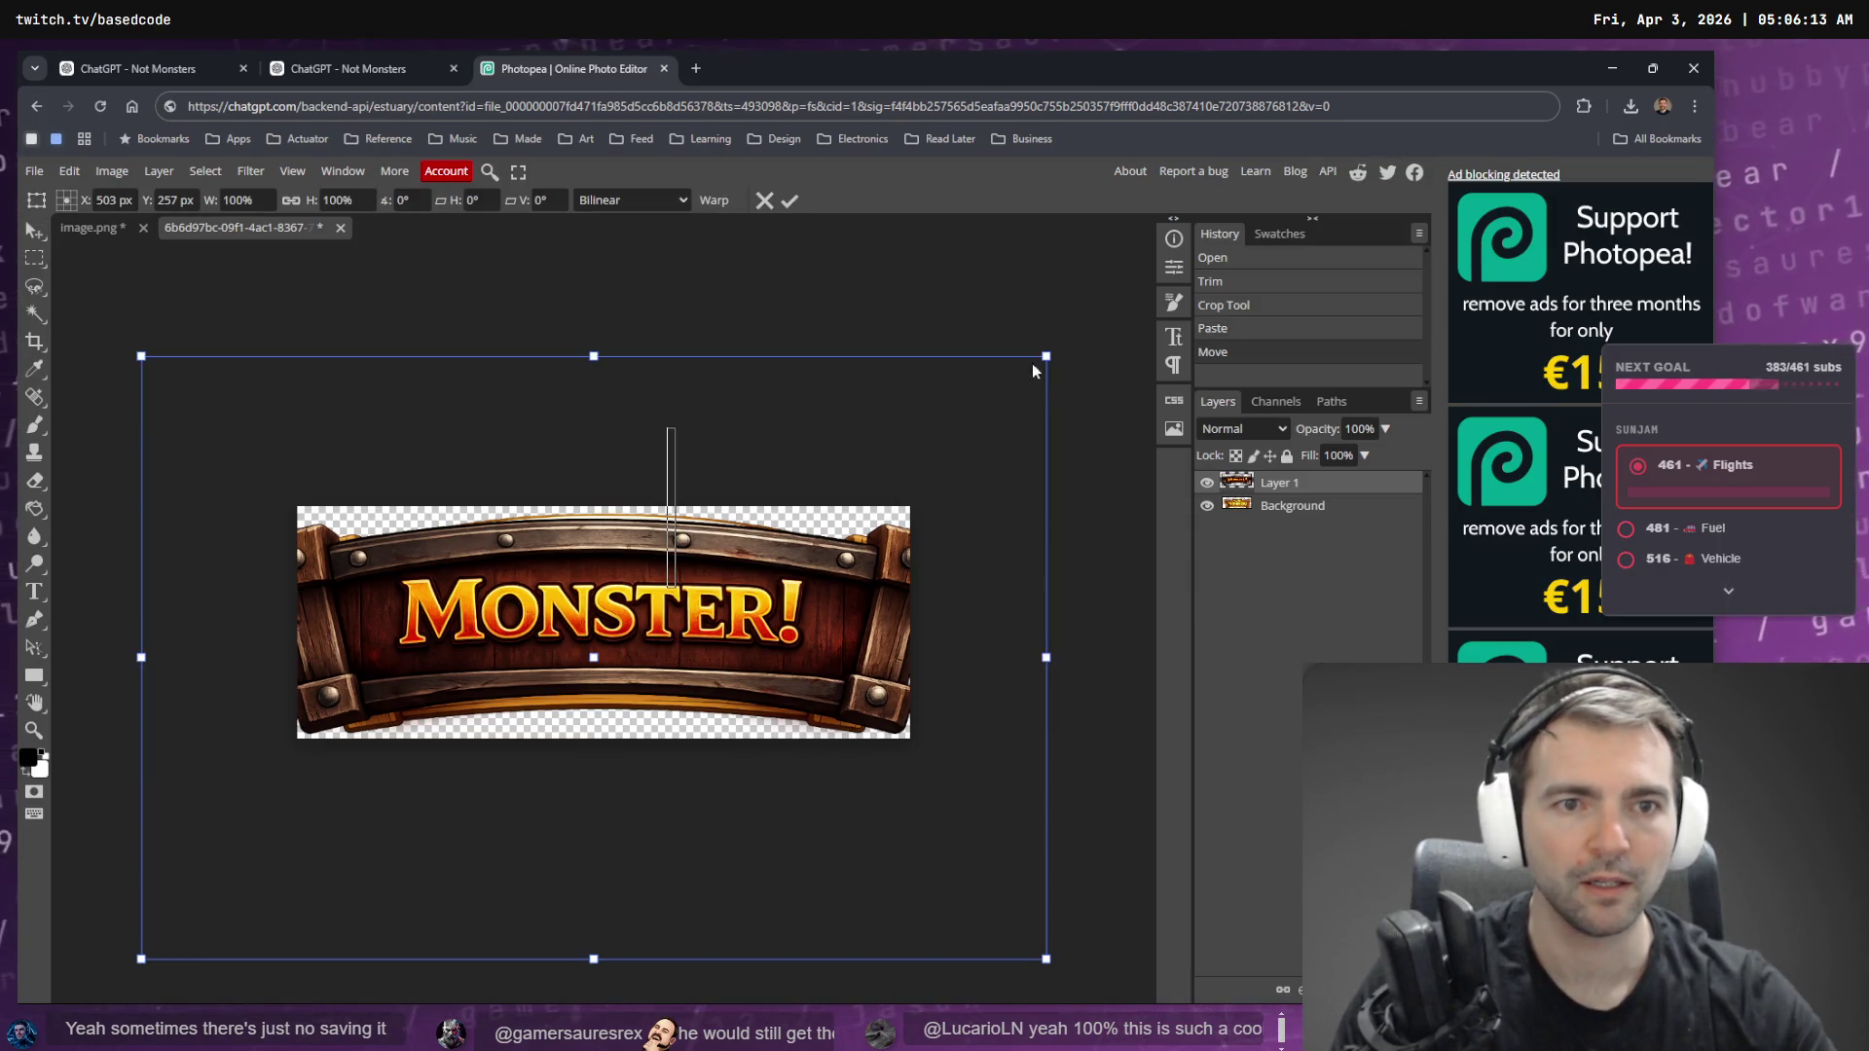
left_click_drag(1049, 358, 999, 403)
left_click_drag(809, 615, 811, 609)
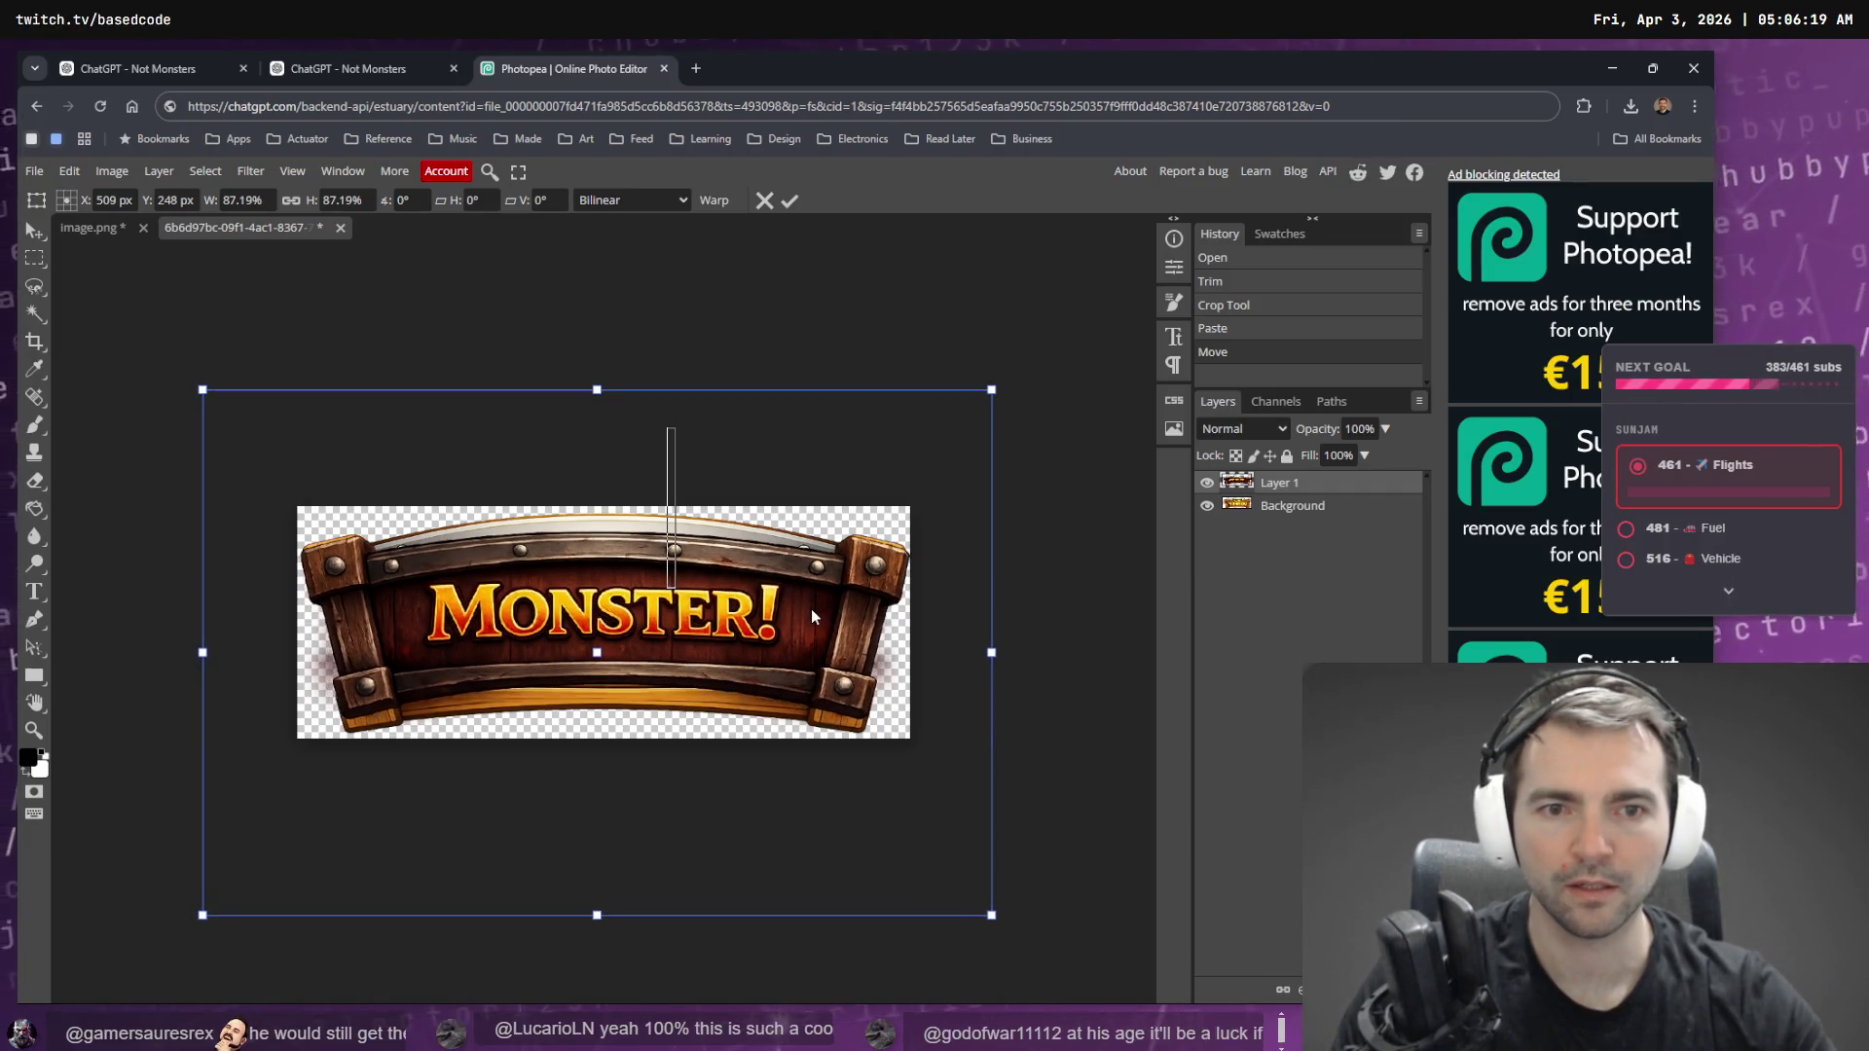
key("Return")
left_click(1206, 505)
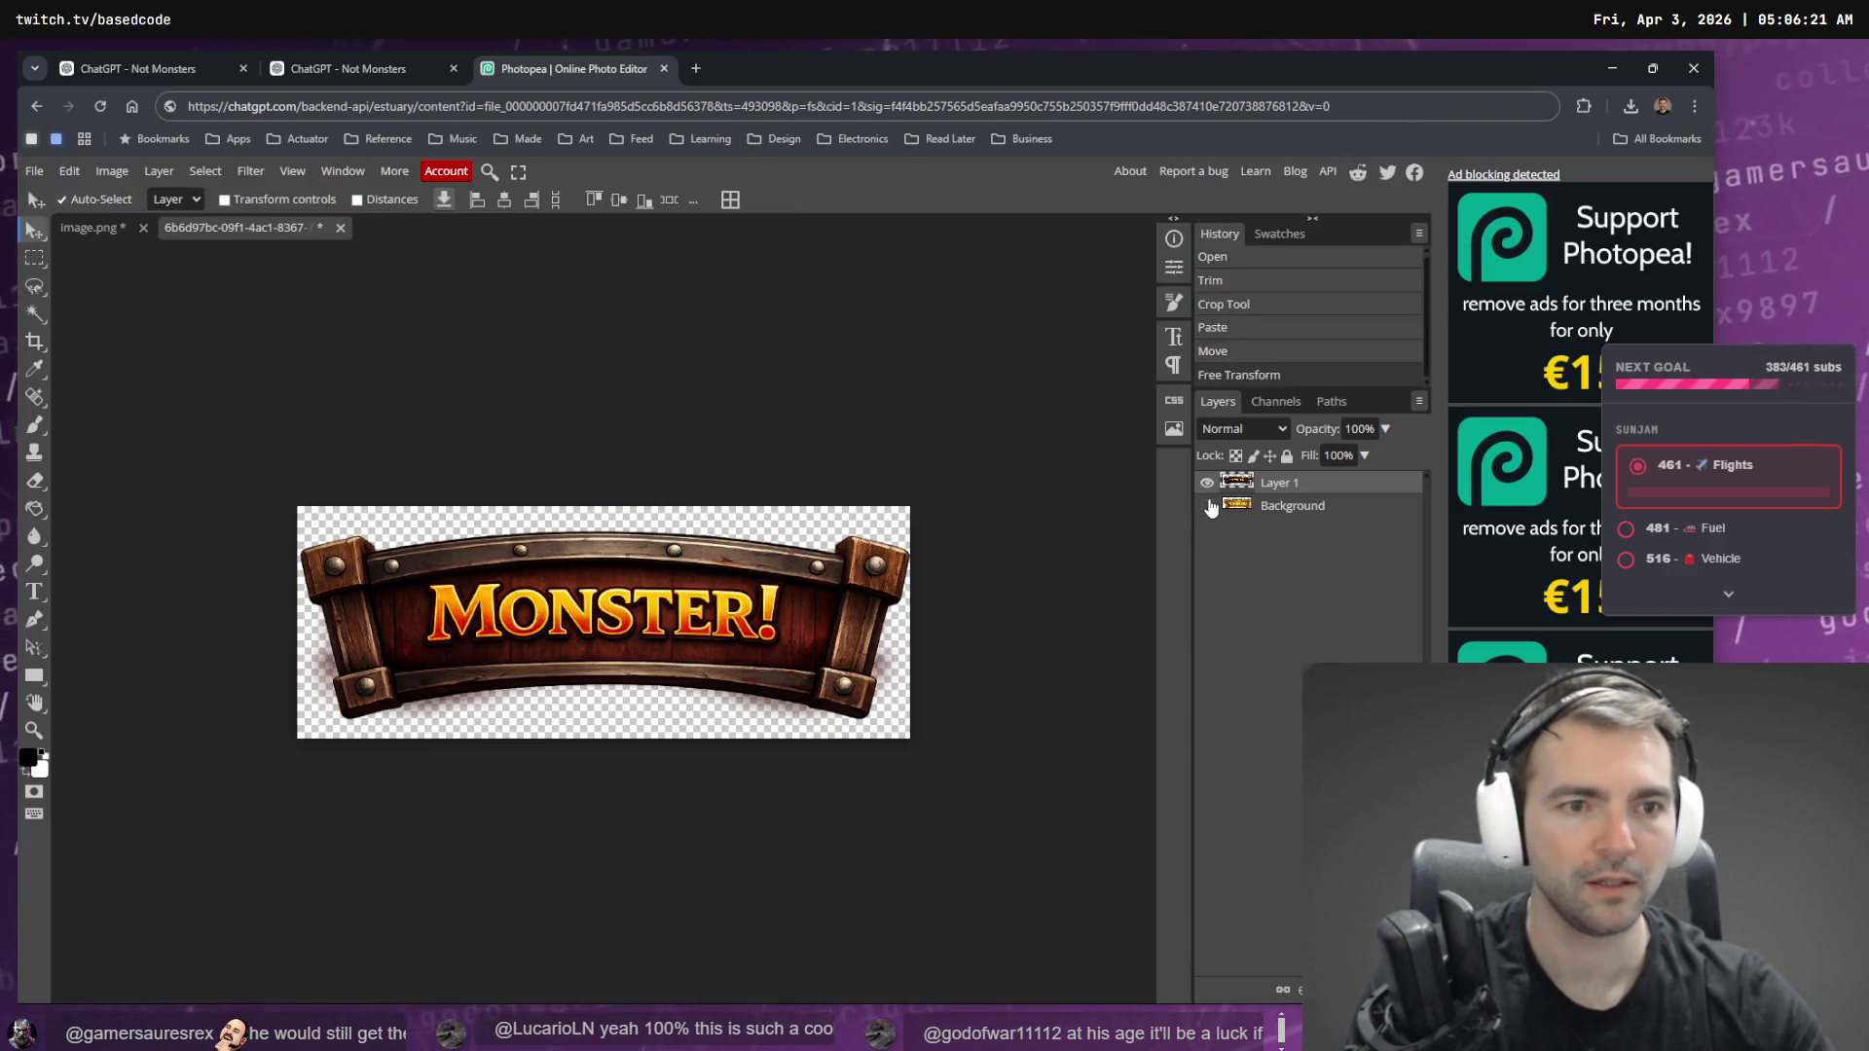
left_click(36, 172)
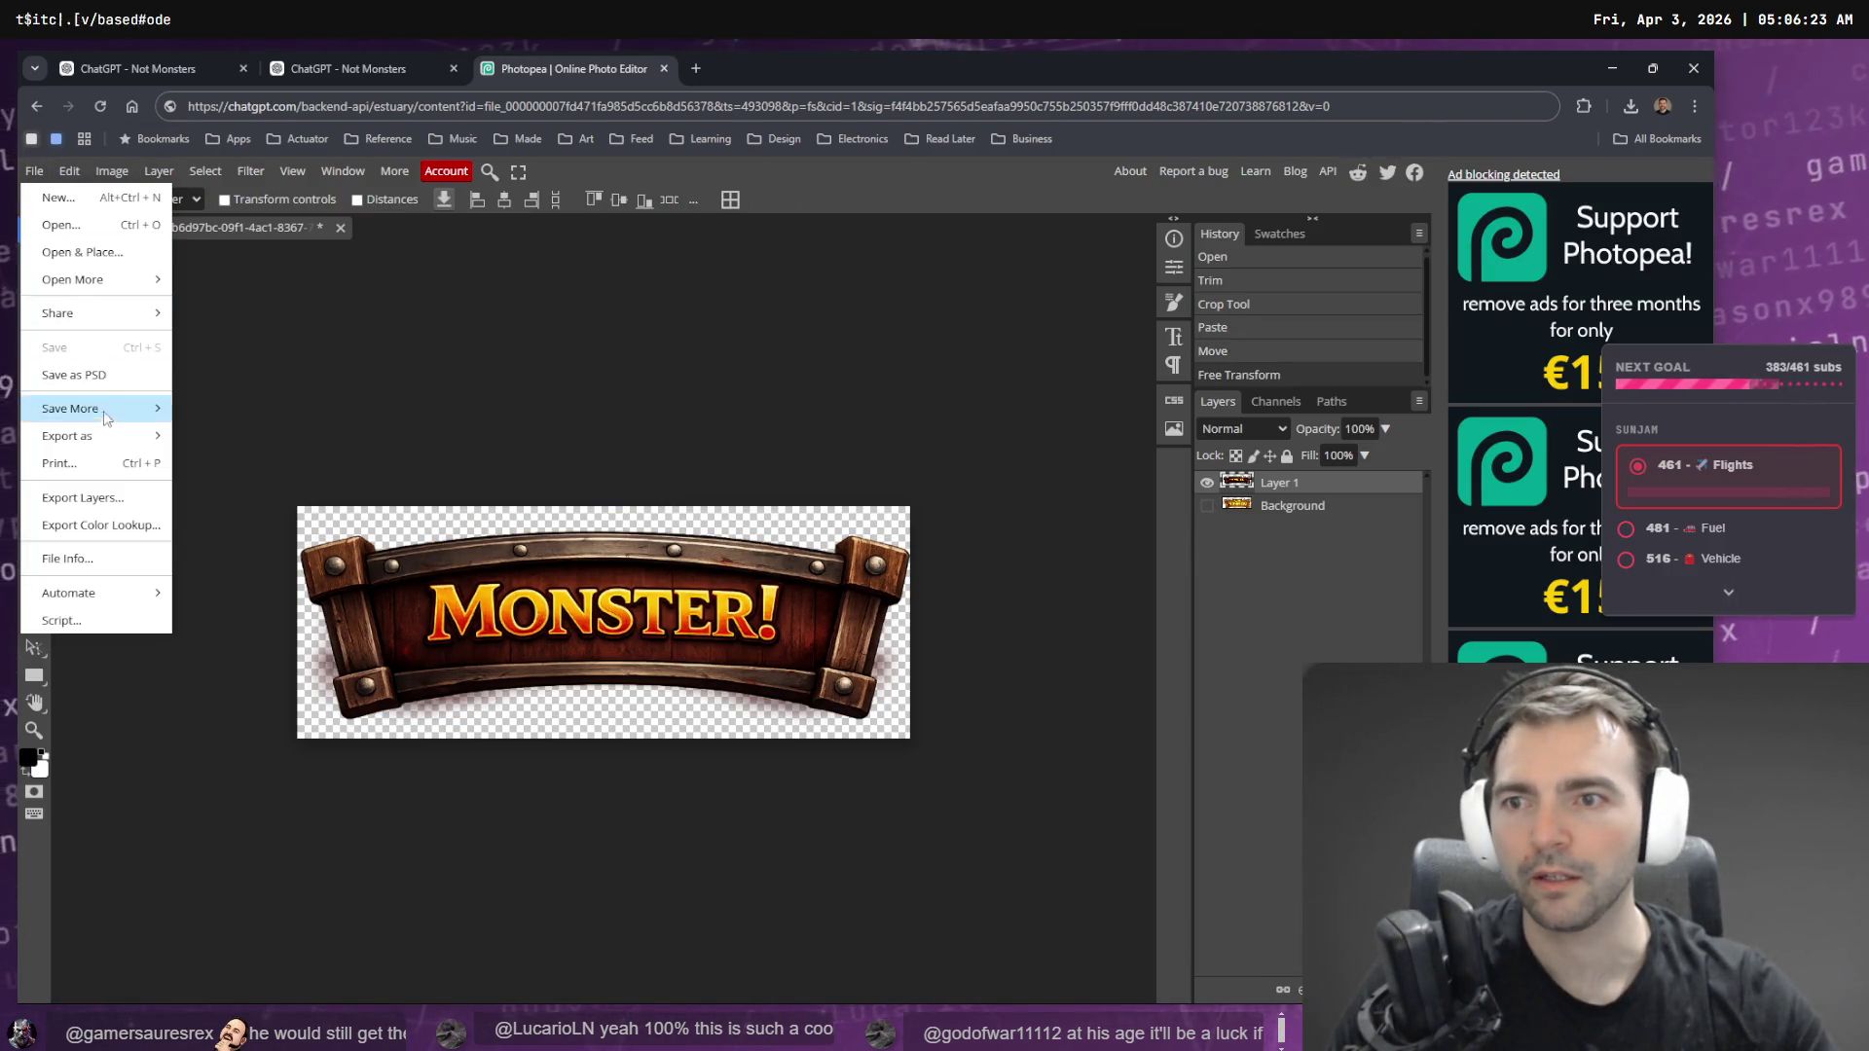
- Export the MONSTER! banner as a 1039×395 PNG and drop it into the Godot project
mouse_move(117, 436)
left_click(234, 437)
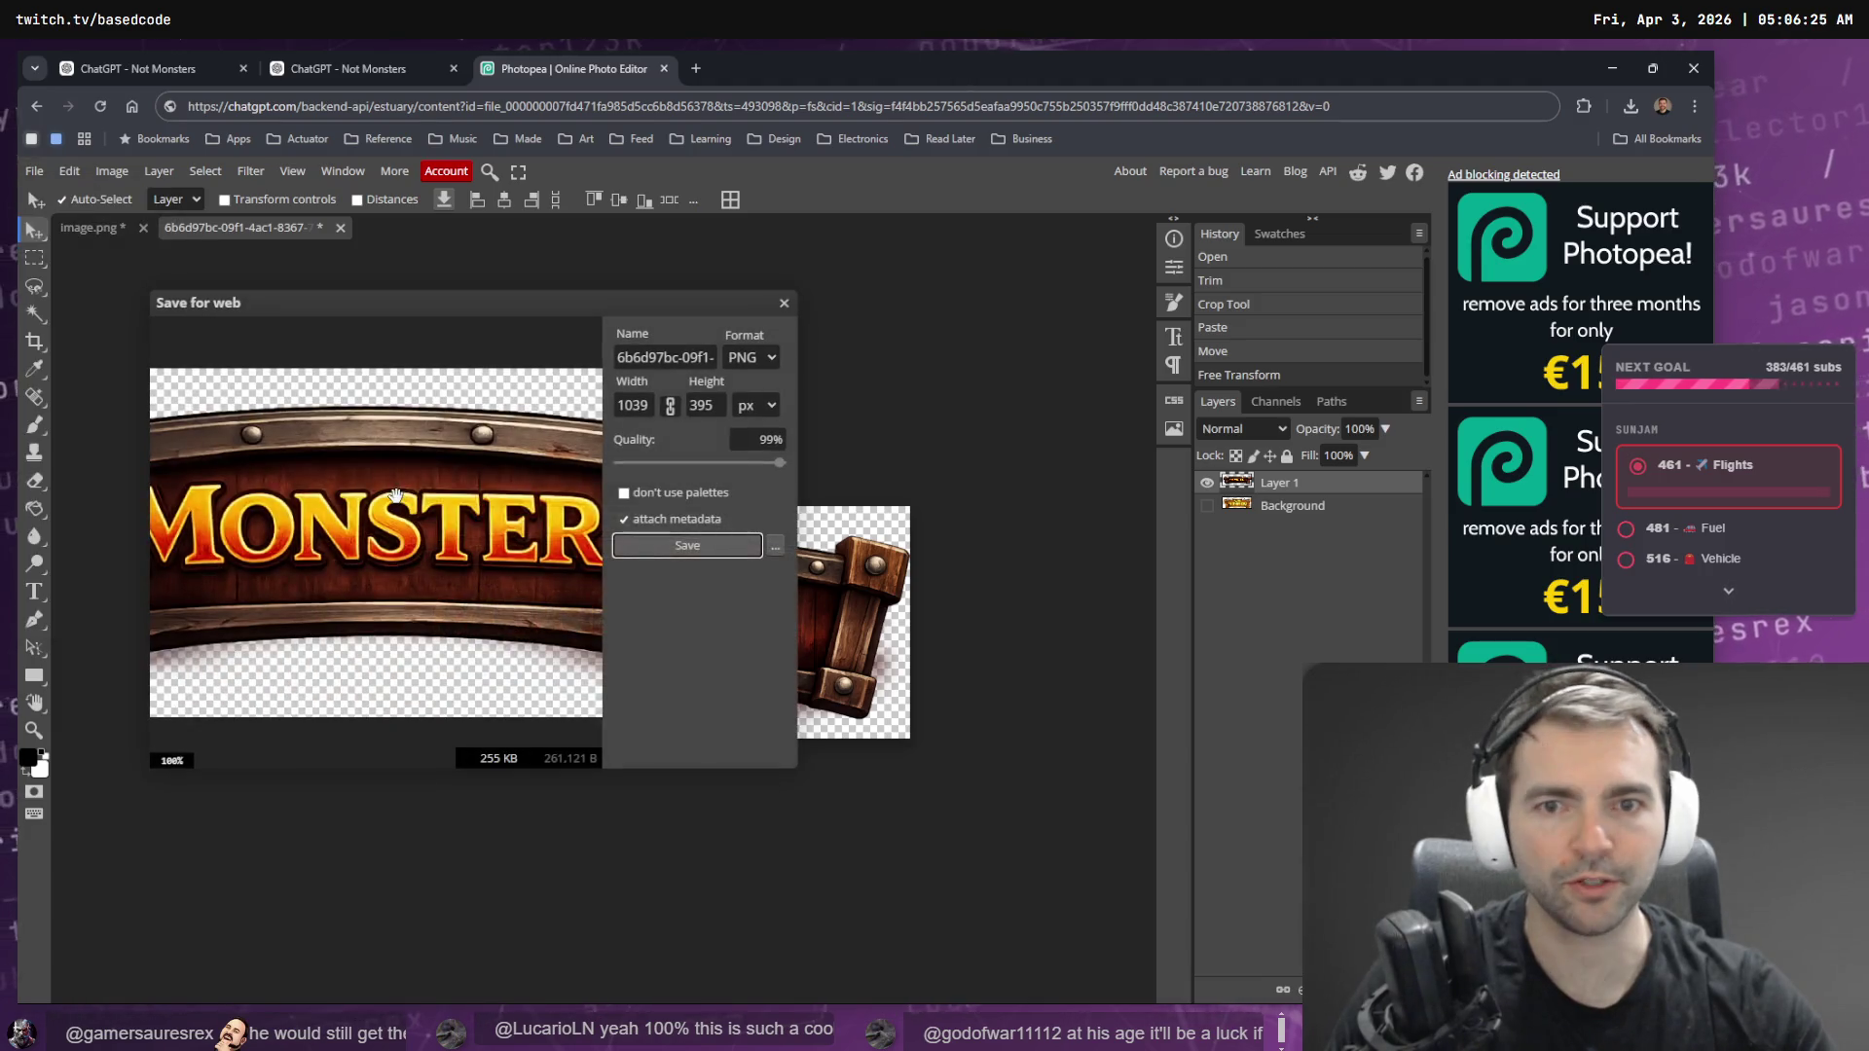
left_click(687, 545)
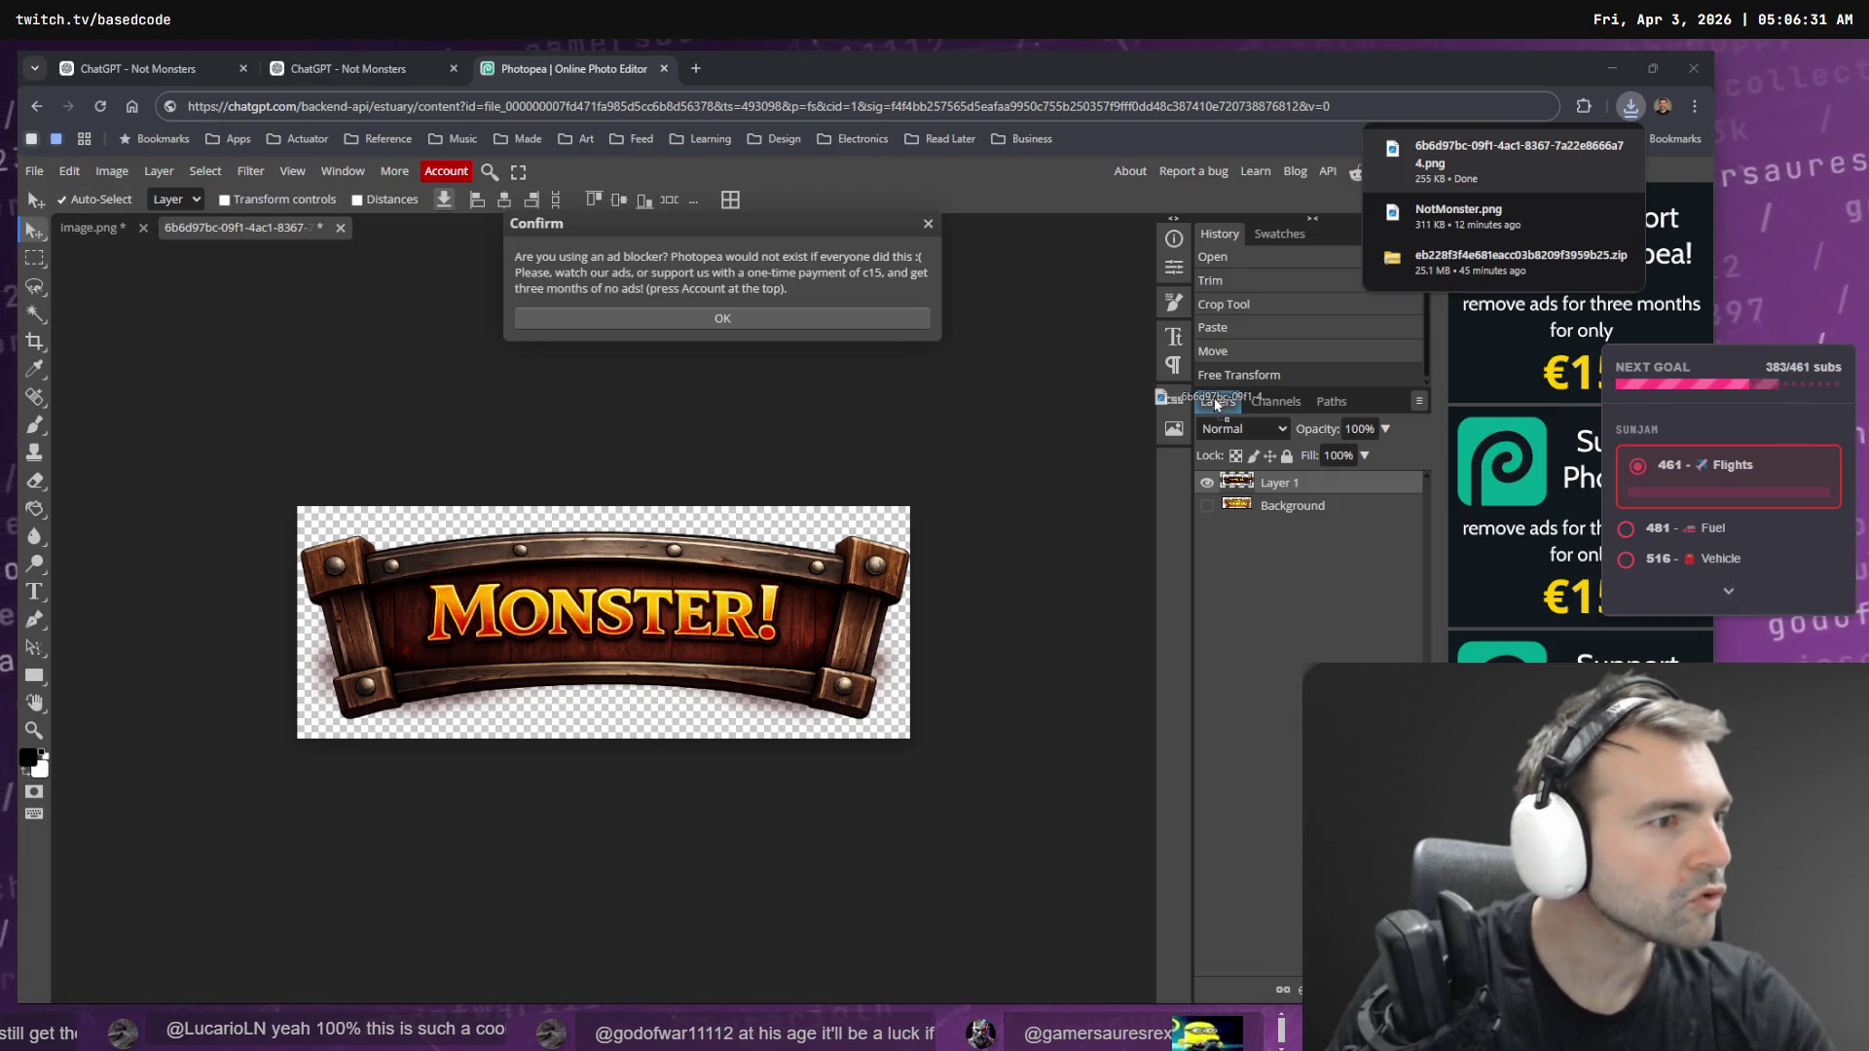
key("alt+Tab")
mouse_move(1213, 397)
left_mouse_down()
mouse_move(682, 633)
mouse_move(185, 798)
mouse_move(187, 827)
left_mouse_up()
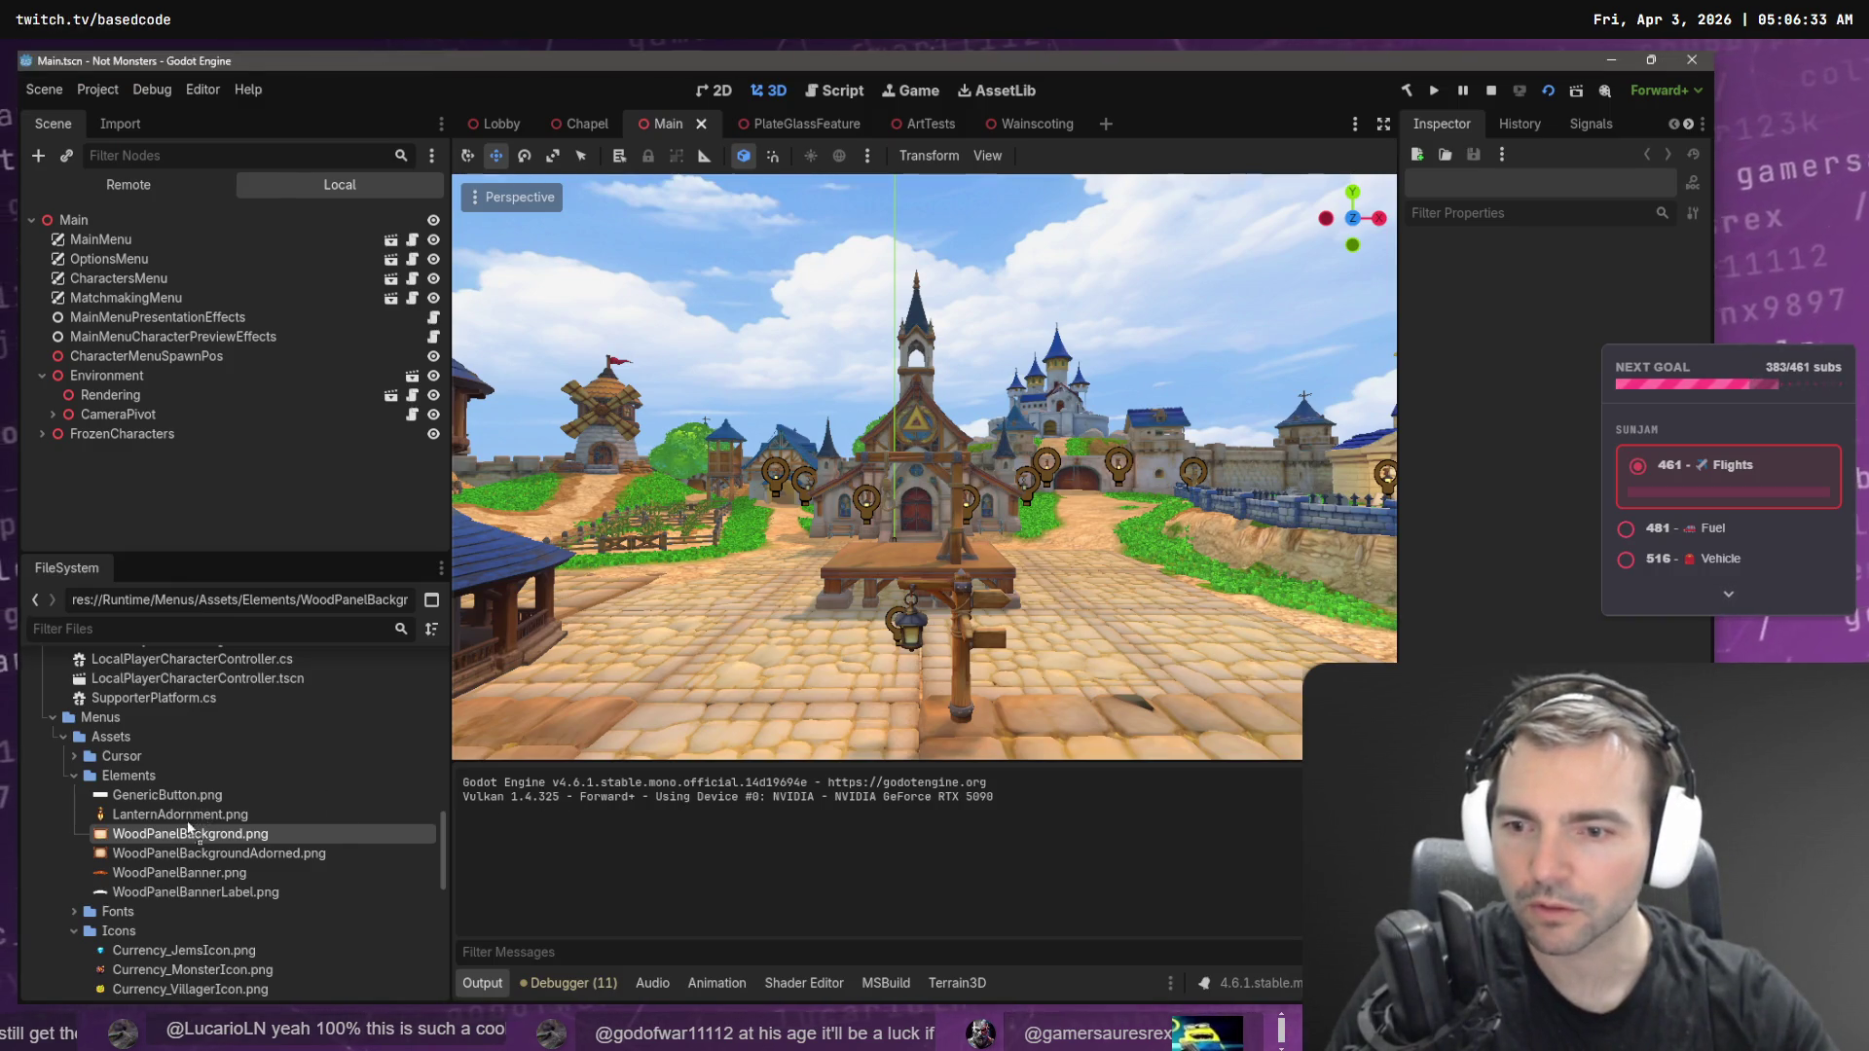
- Find the new banner in CharactersMenu and copy NotMonsterAnnouncement.png's name
scroll(217, 888, "down", 10)
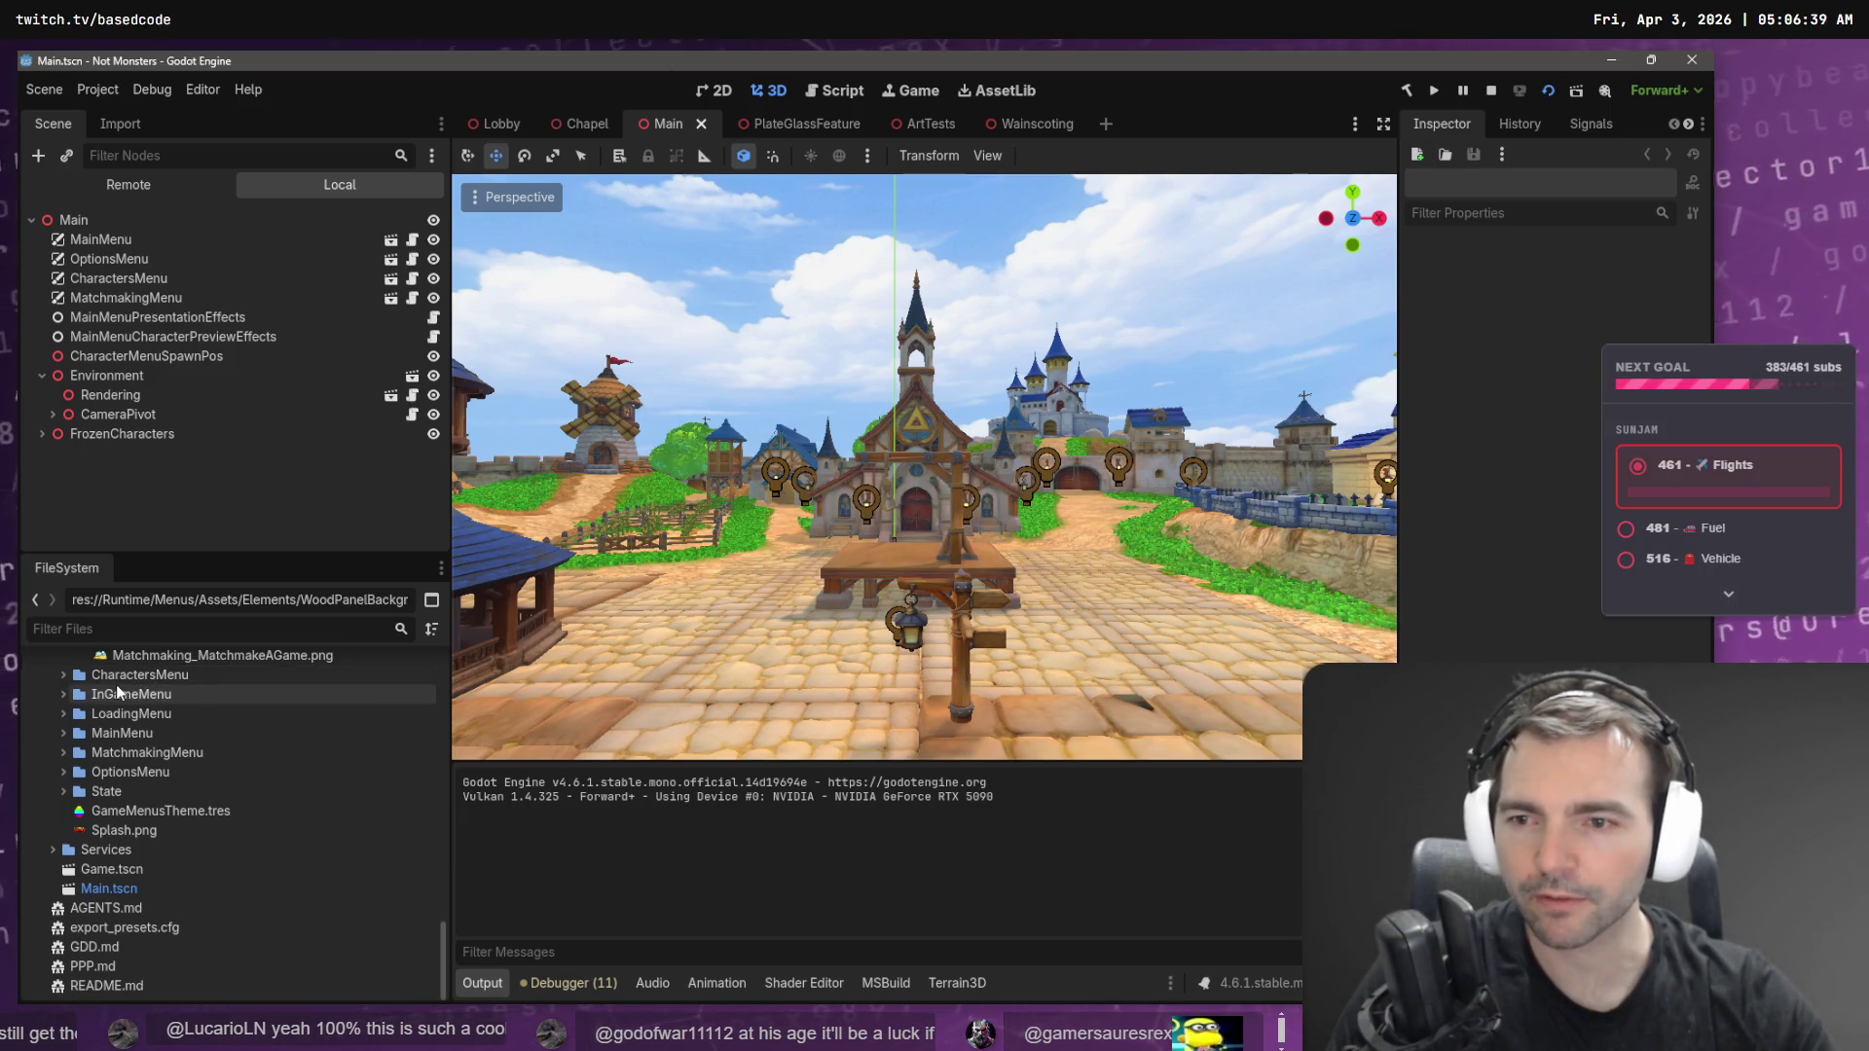
left_click(62, 674)
left_click(138, 695)
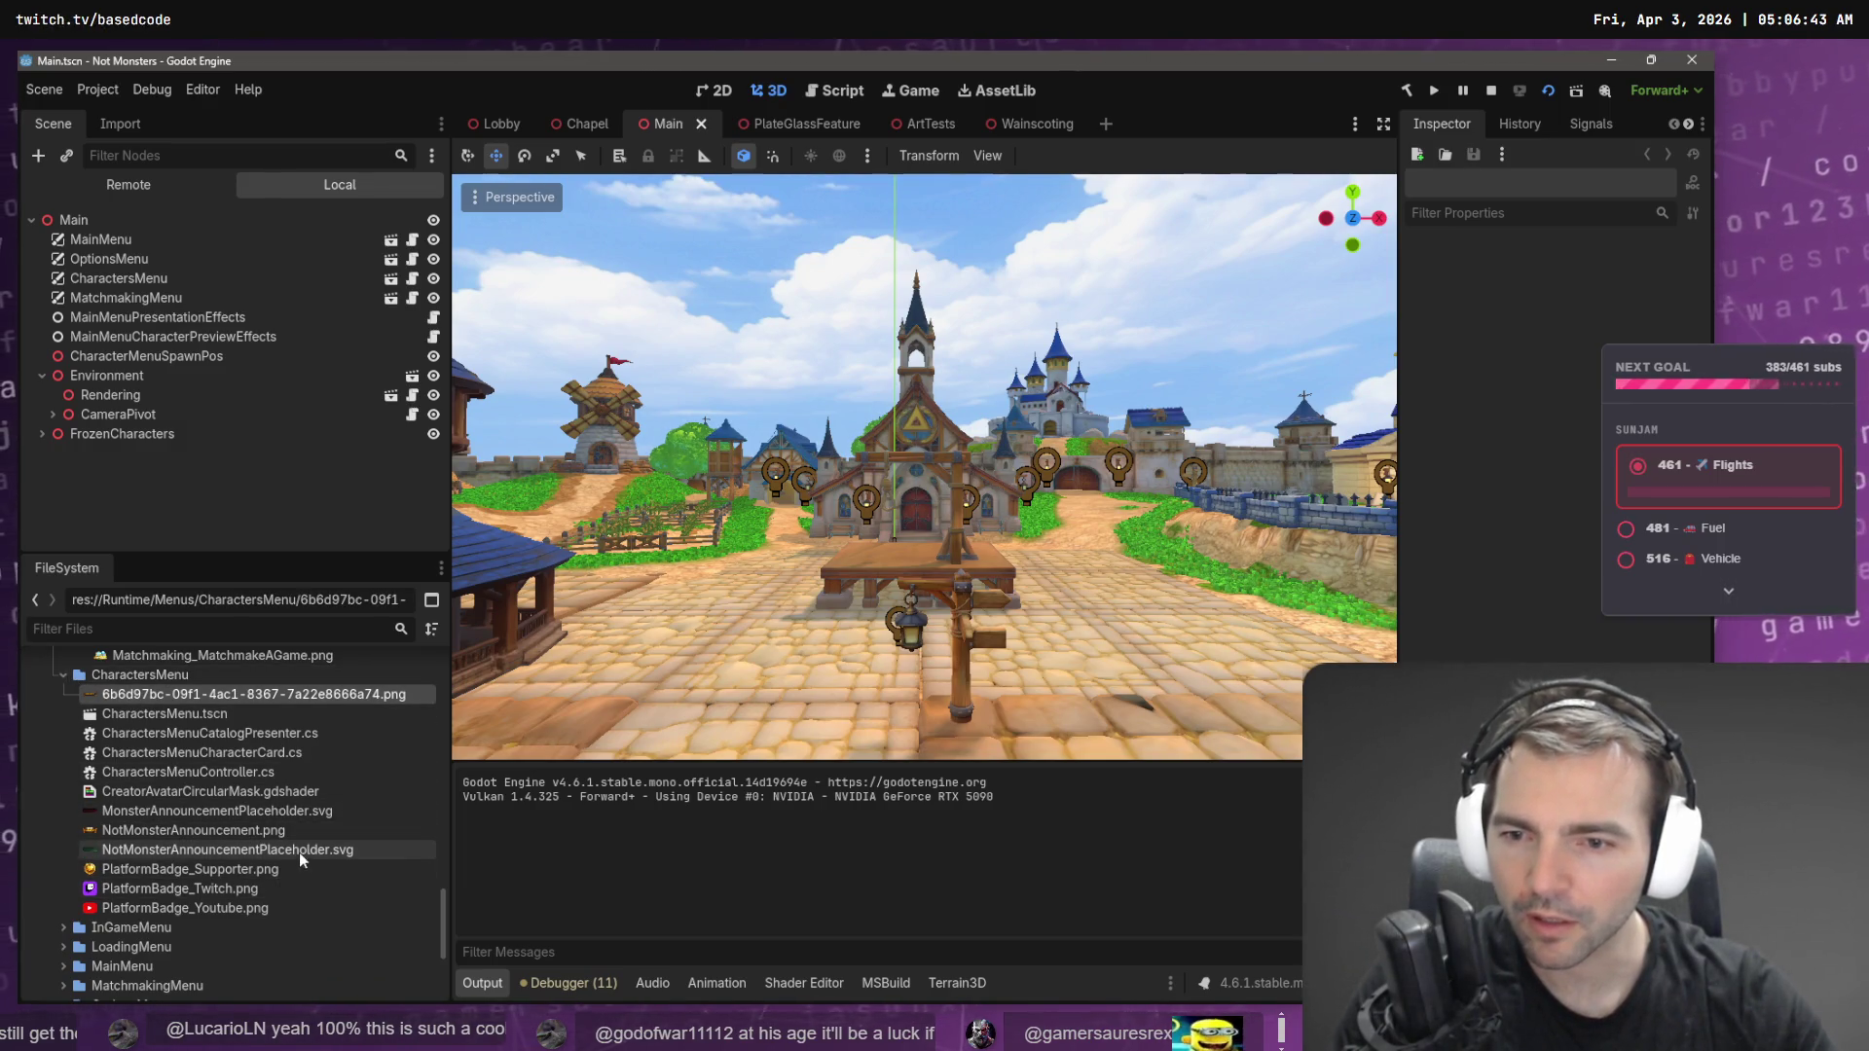
left_click(244, 830)
key("F2")
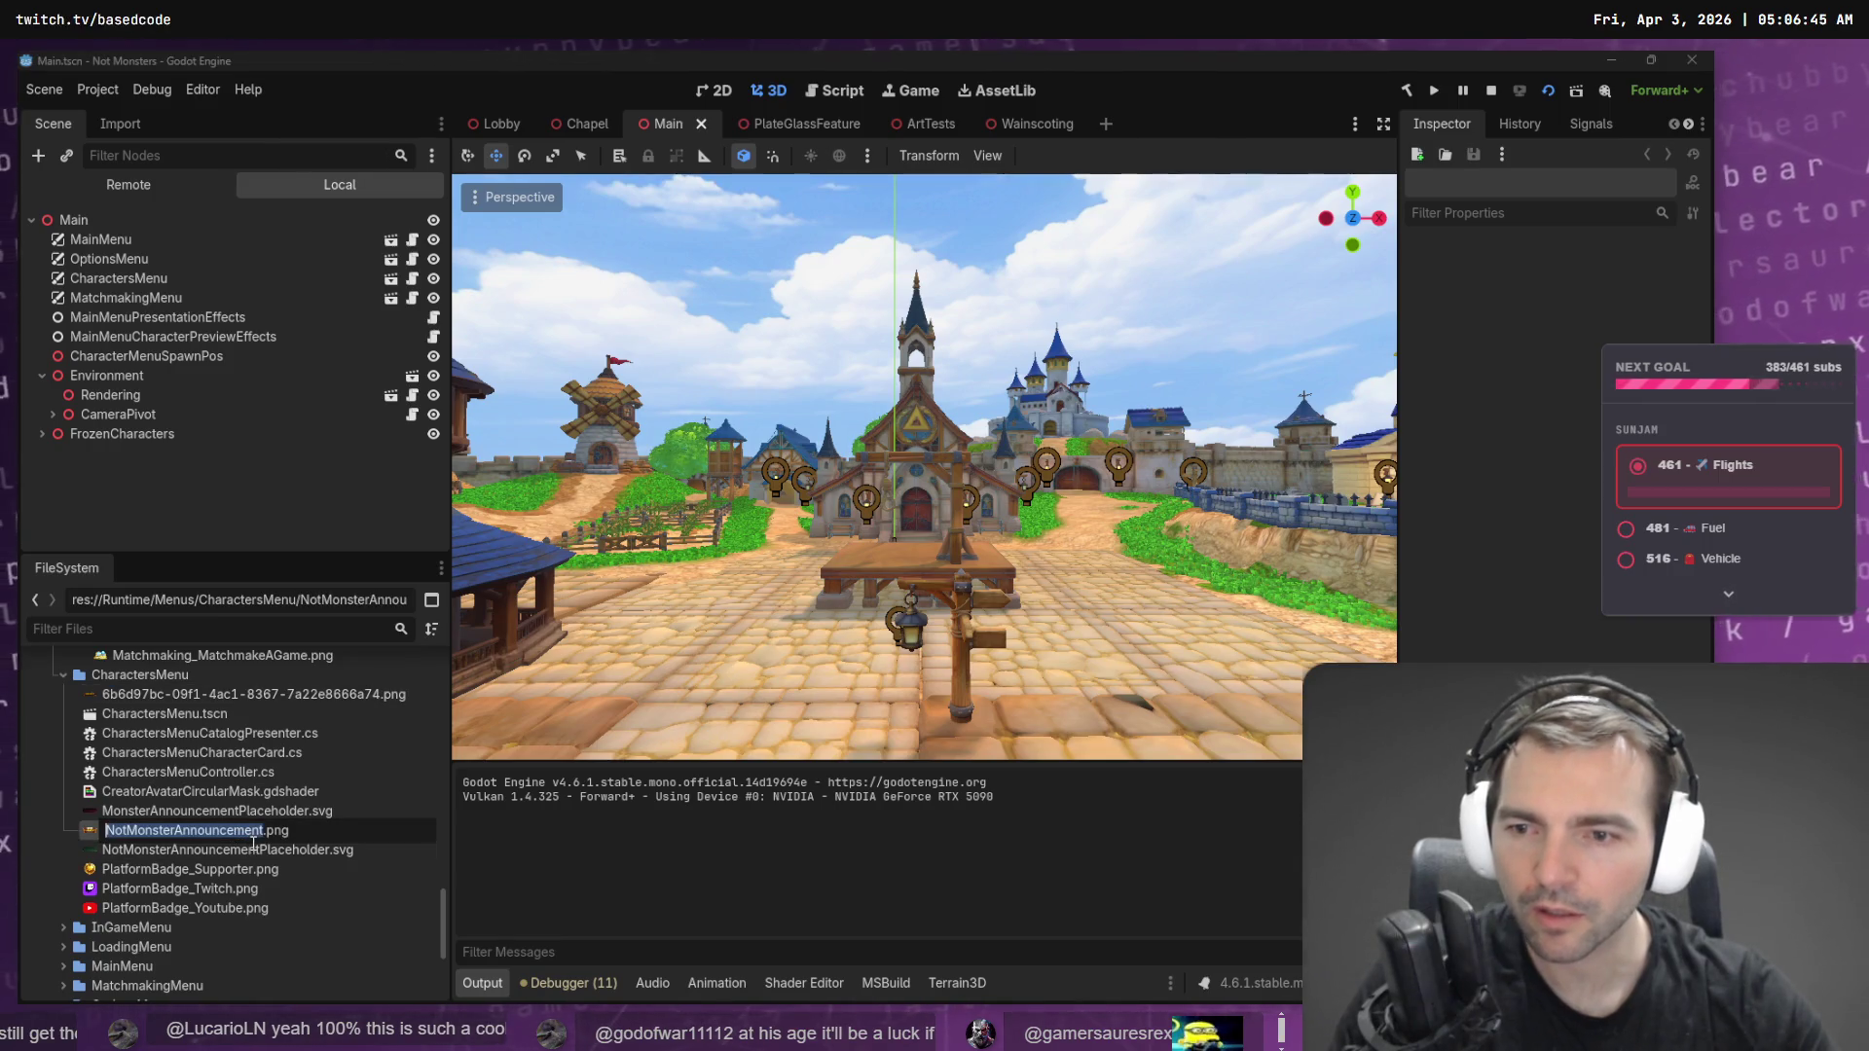
key("Escape")
- Rename the downloaded banner file to MonsterAnnouncement.png
left_click(261, 693)
key("F2")
type("NotMonsterAnnouncement")
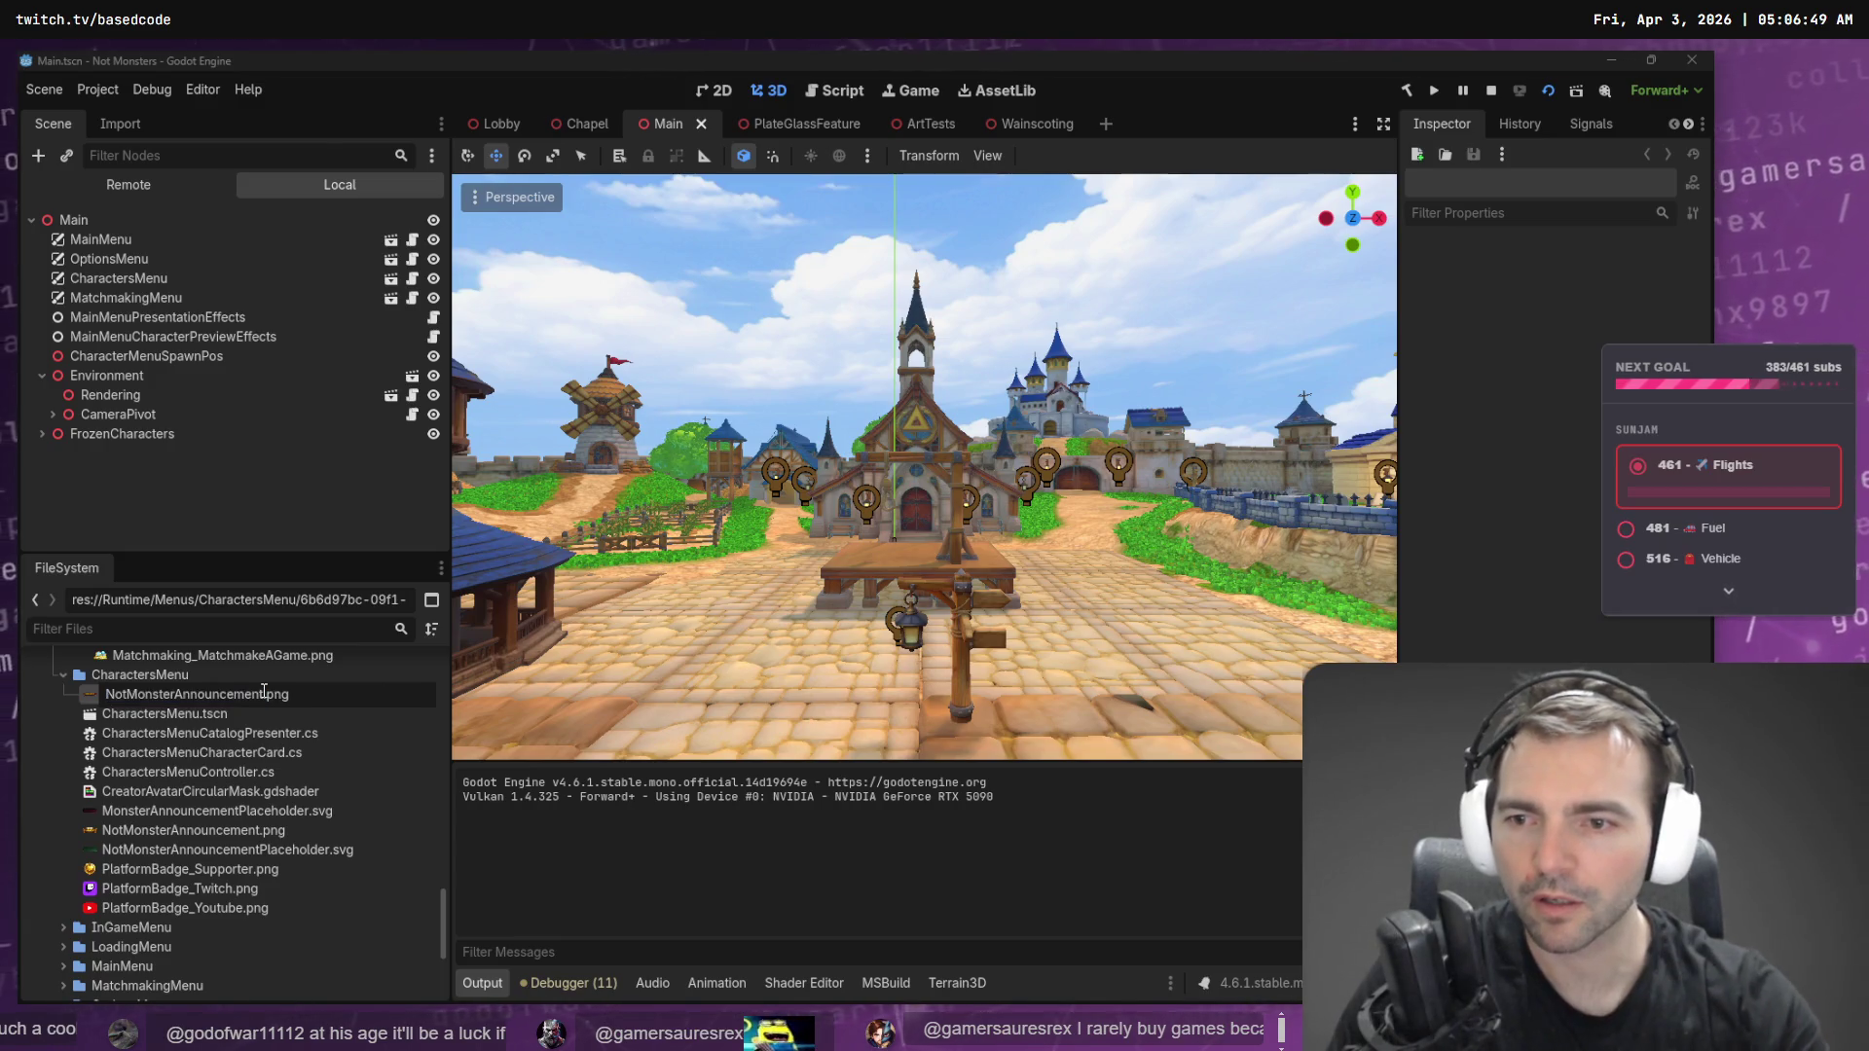
key("Delete")
key("Delete")
key("Delete")
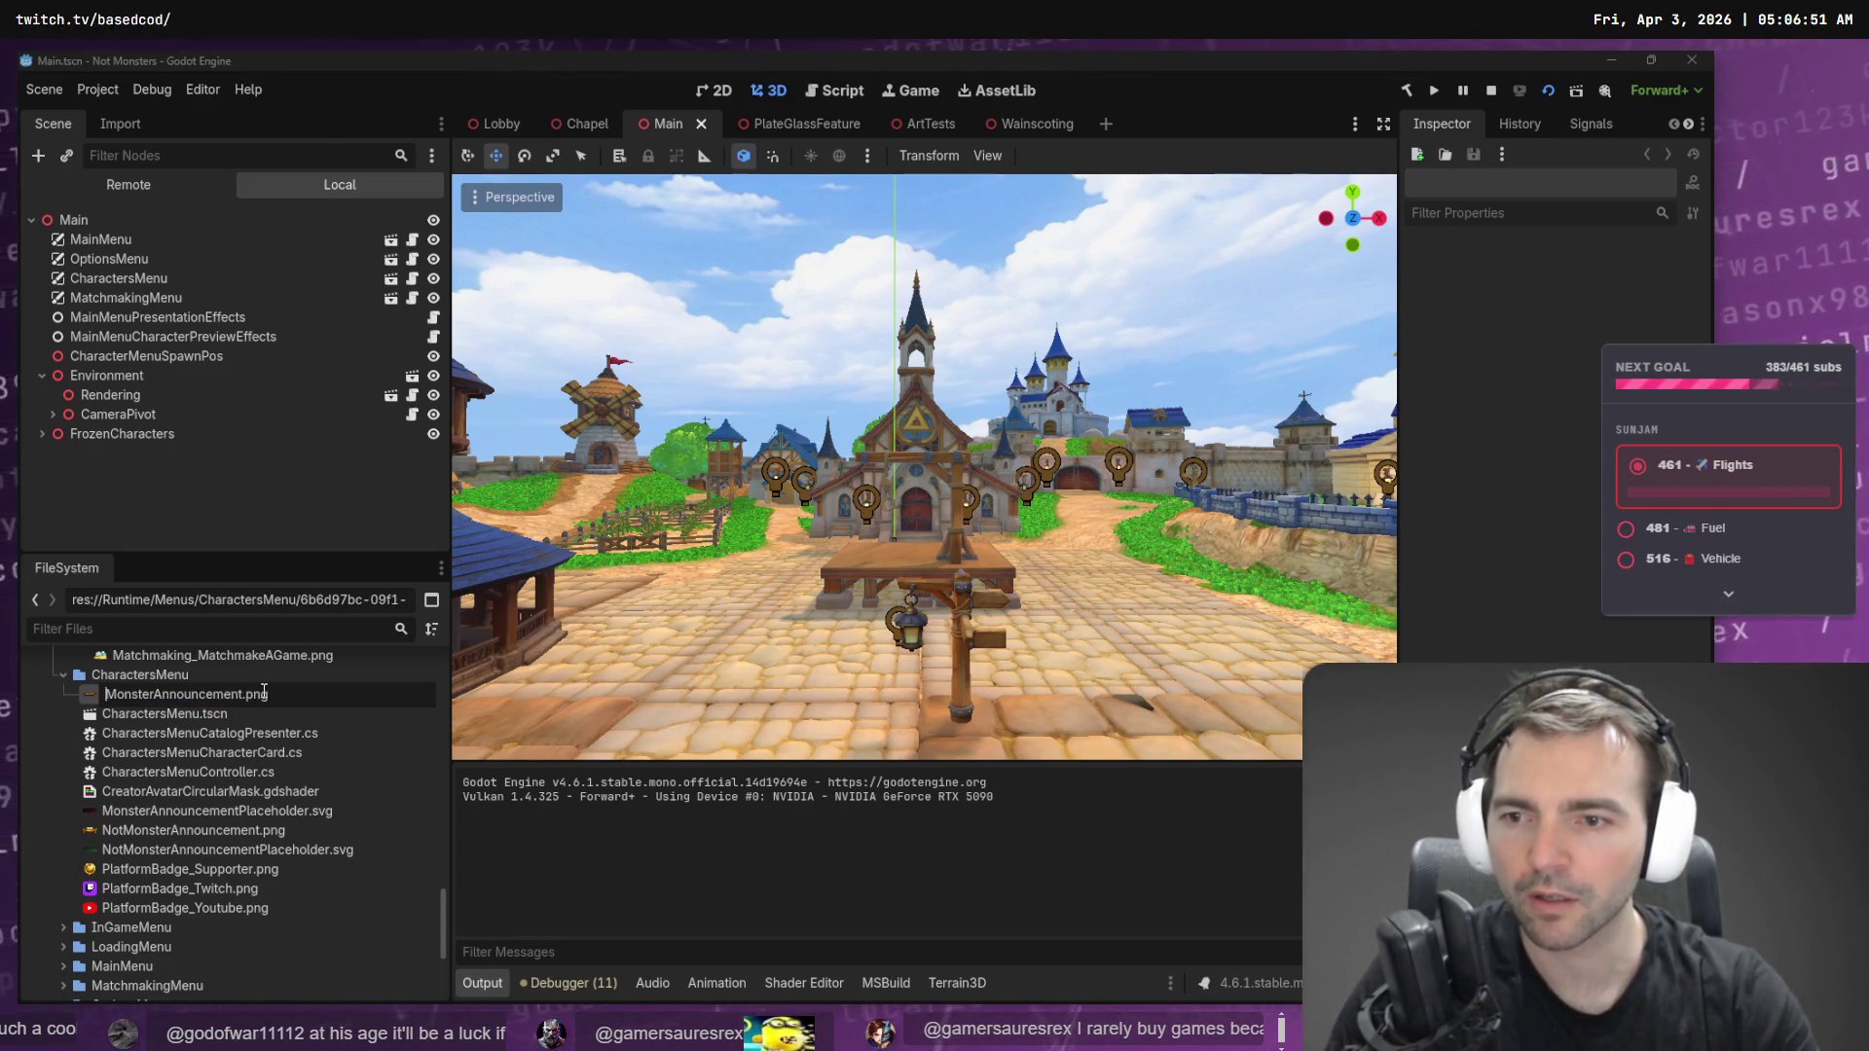
key("Return")
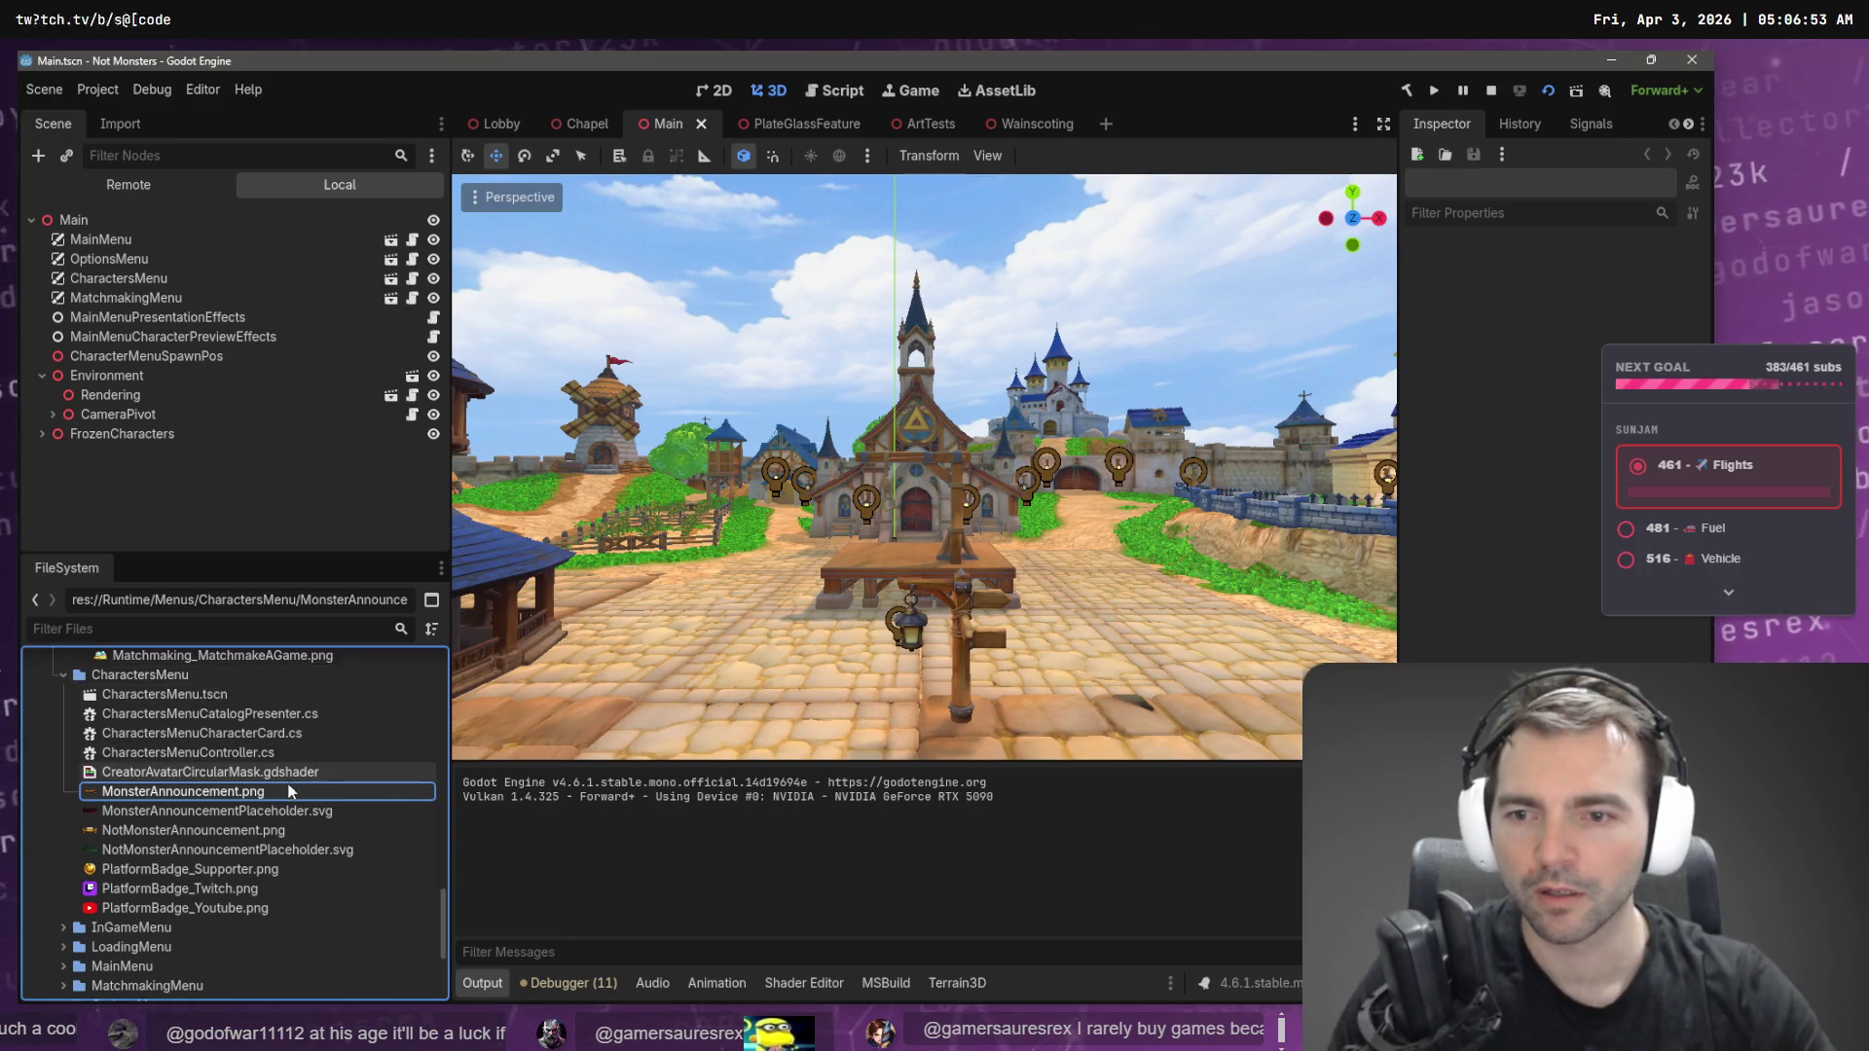
- Inspect the NotMonsterAnnouncementPlaceholder.svg and MonsterAnnouncementPlaceholder.svg files
left_click(249, 846)
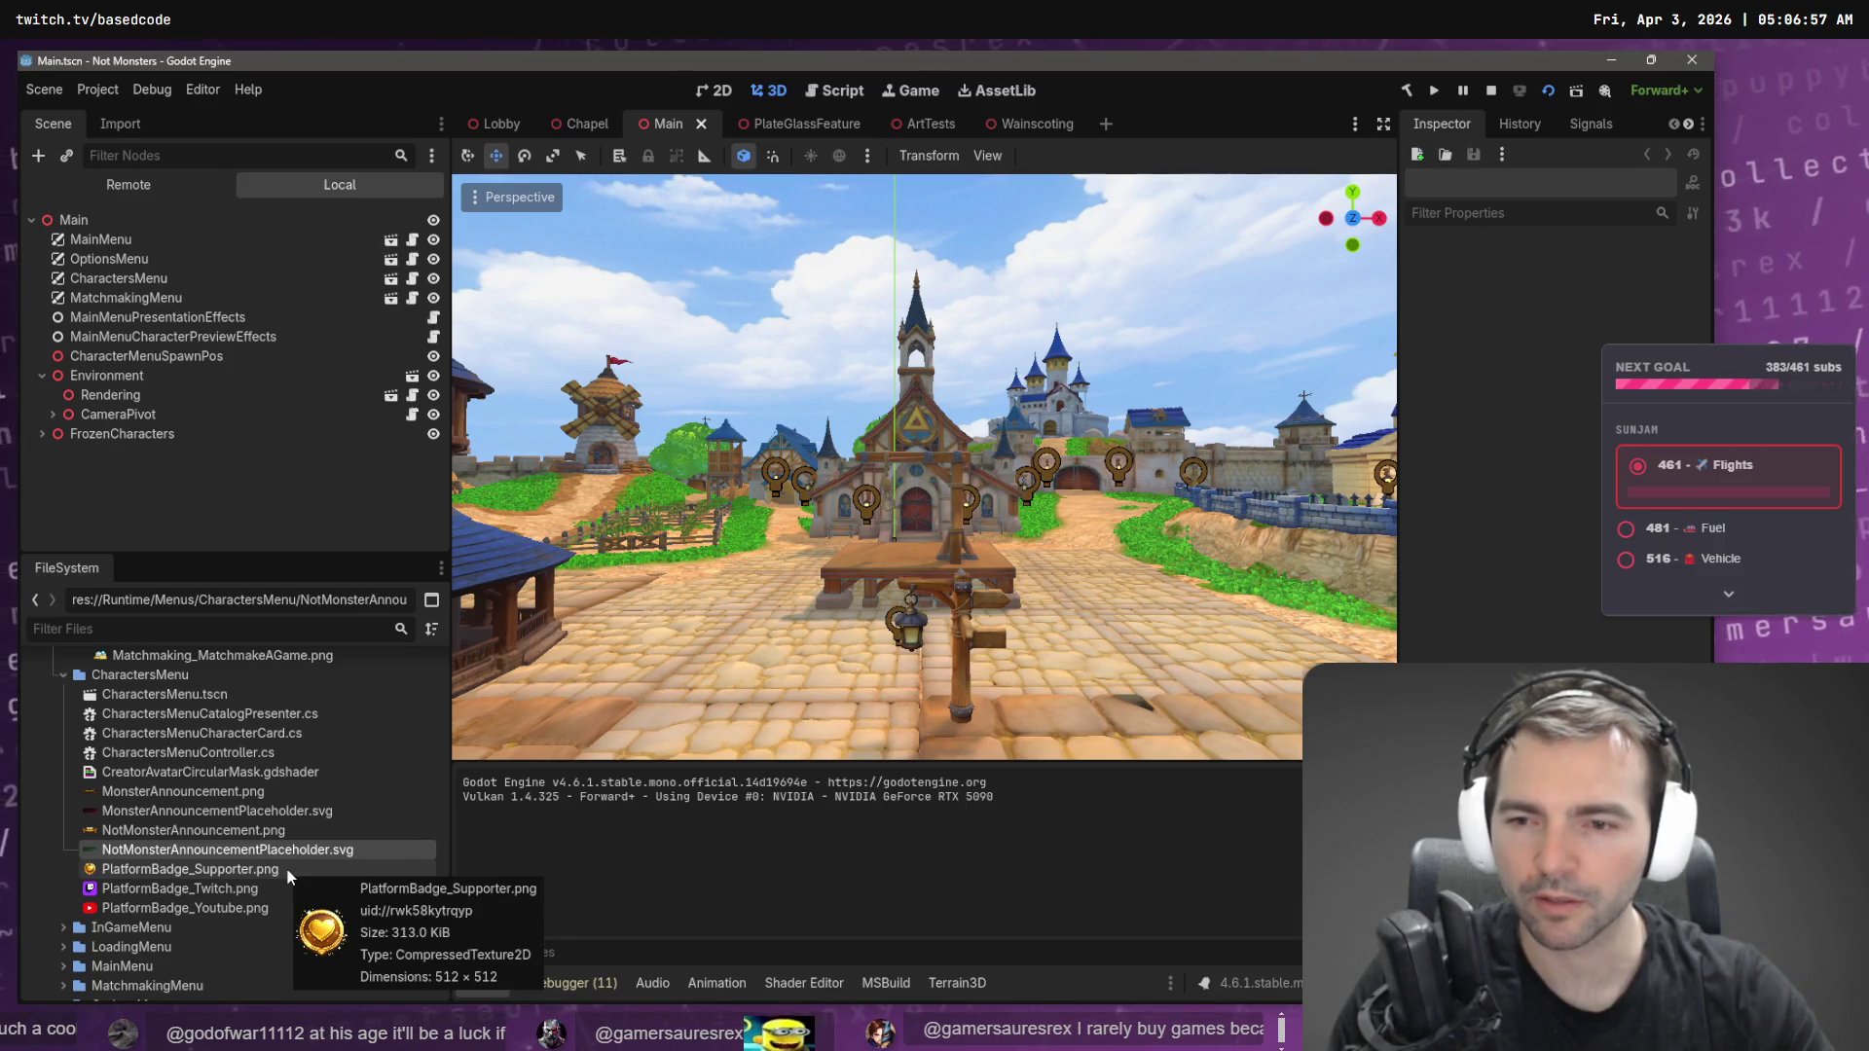
left_click(282, 810)
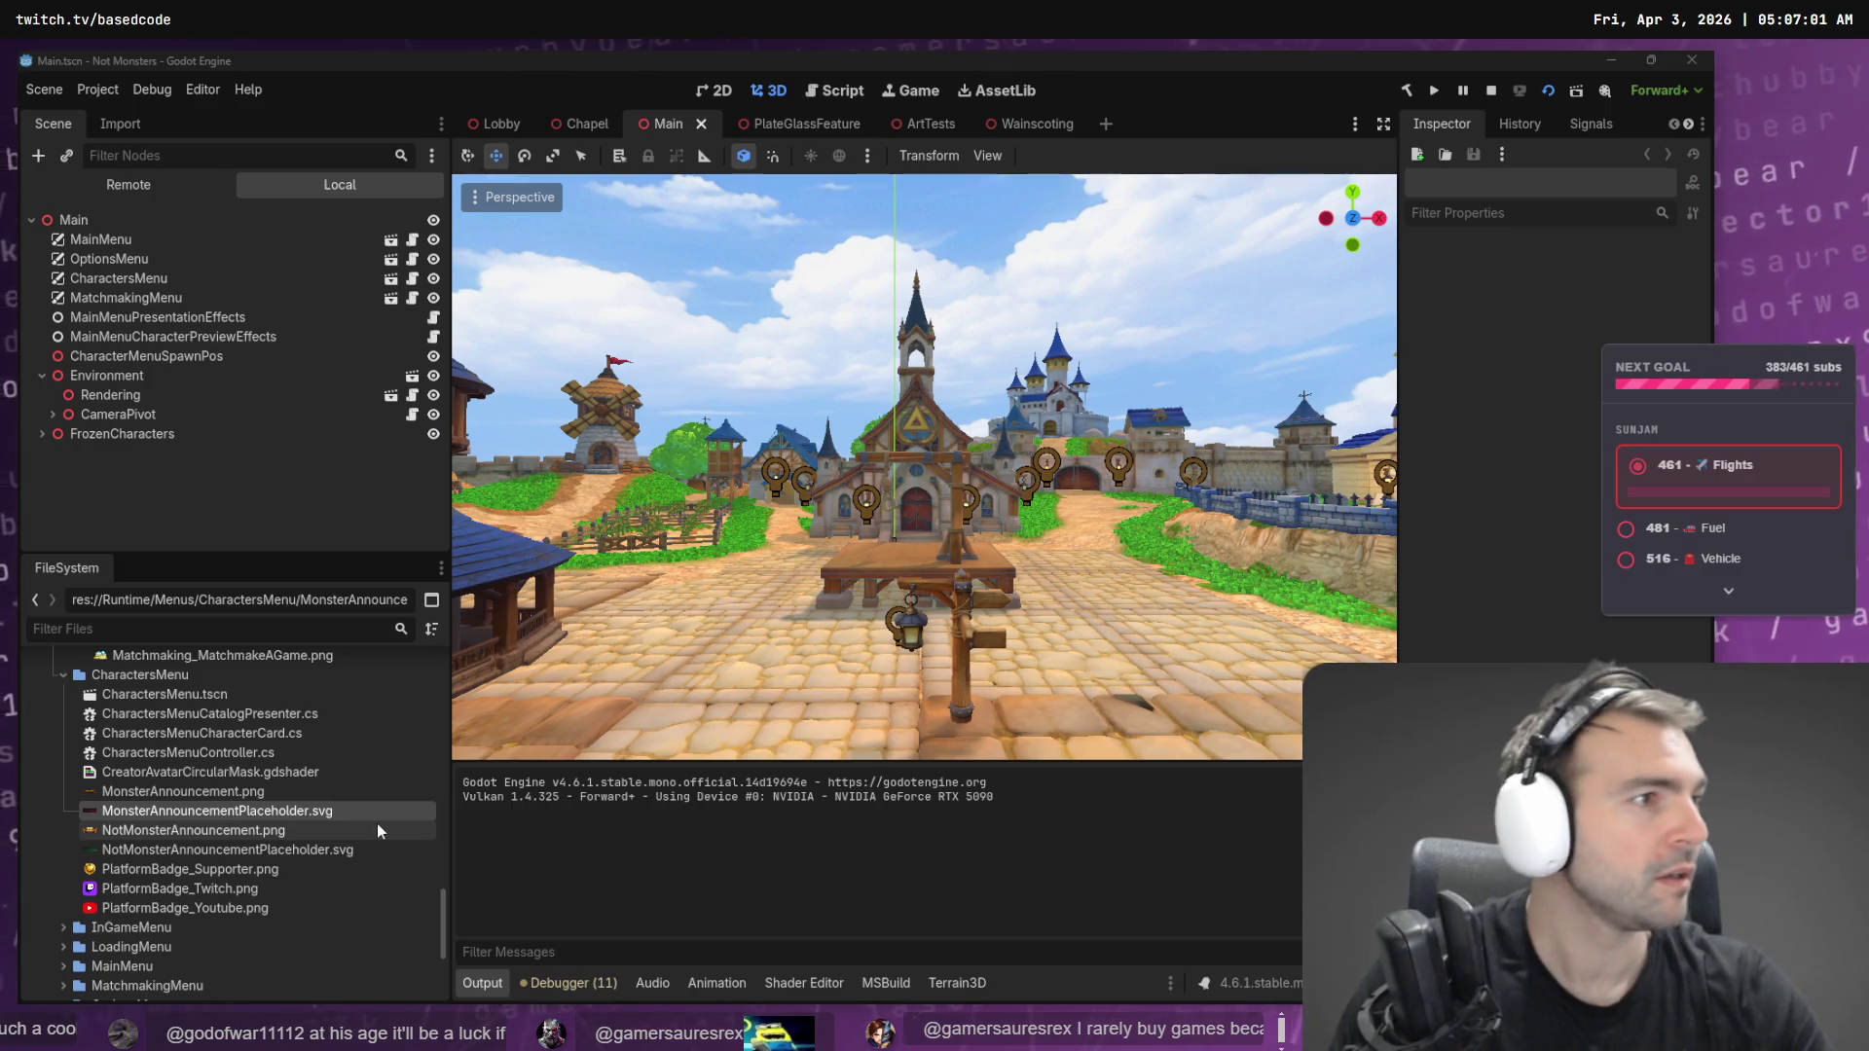
key("alt+Tab")
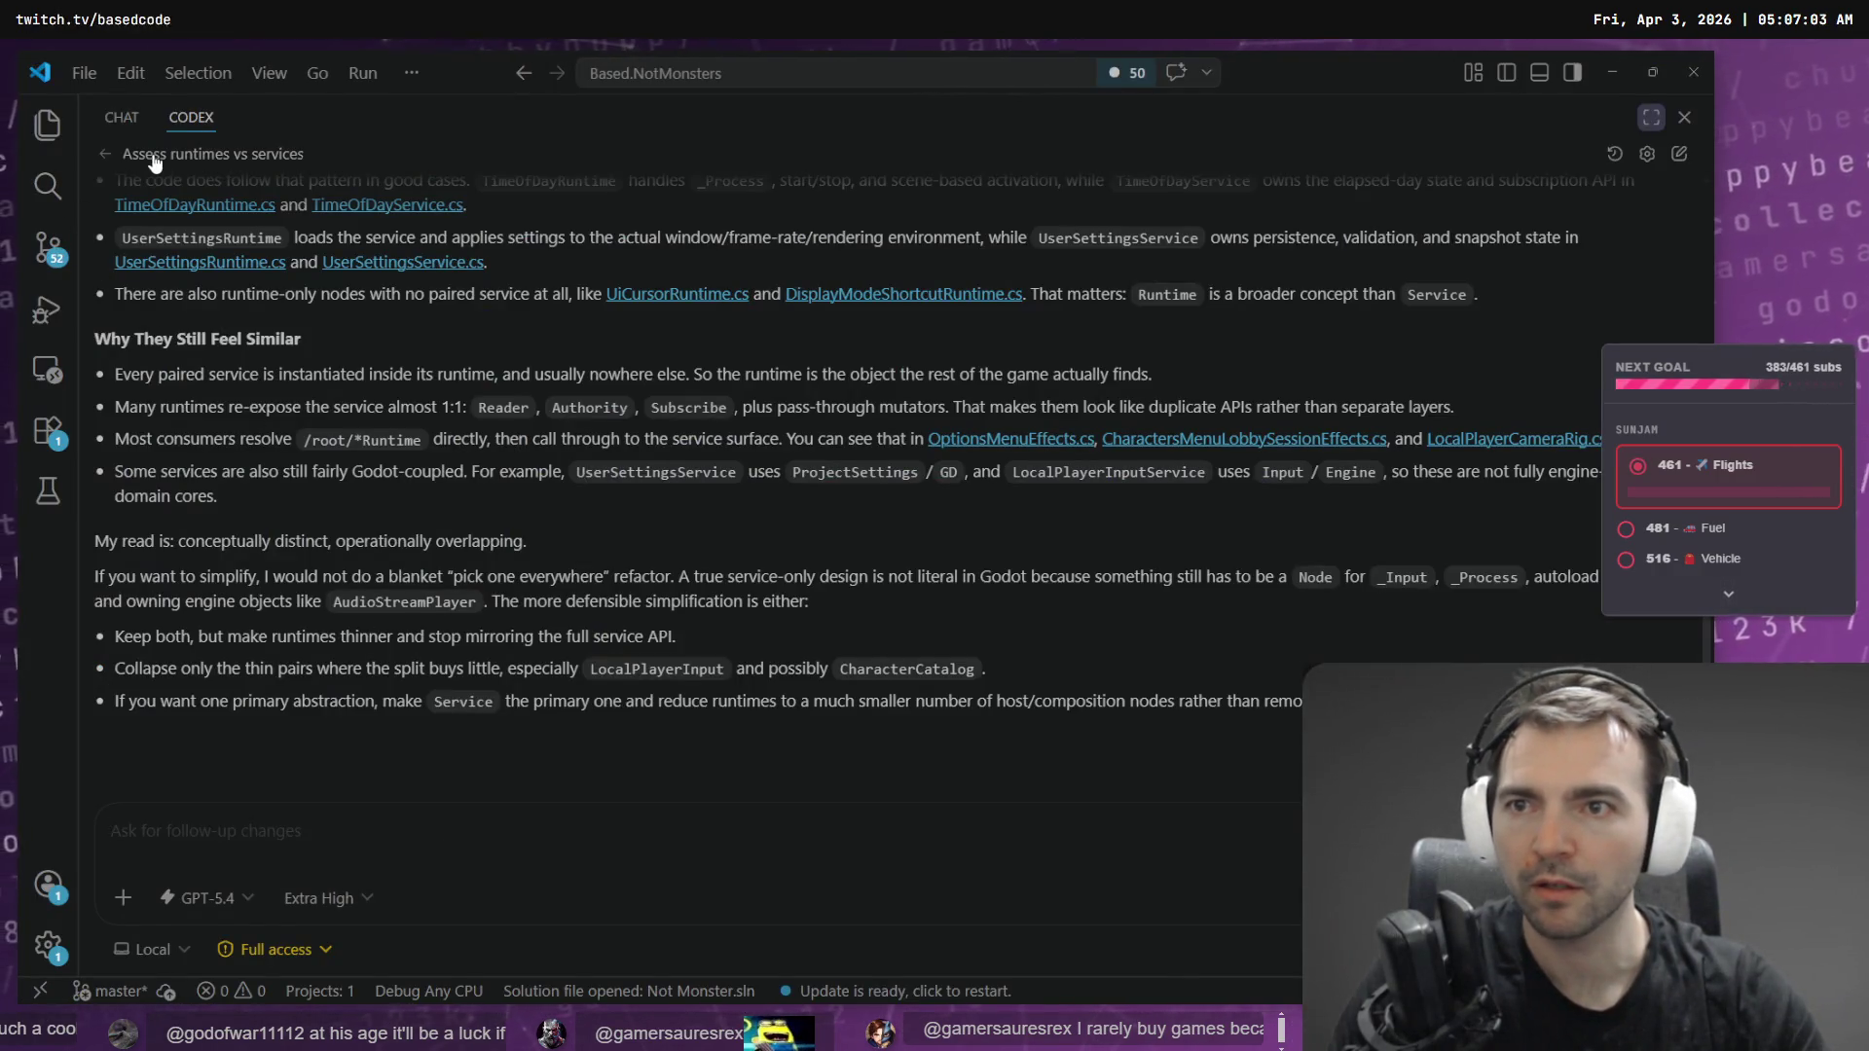
- Open the Load lobby with selection Codex task and paste the runtimes-and-services prompt
left_click(263, 154)
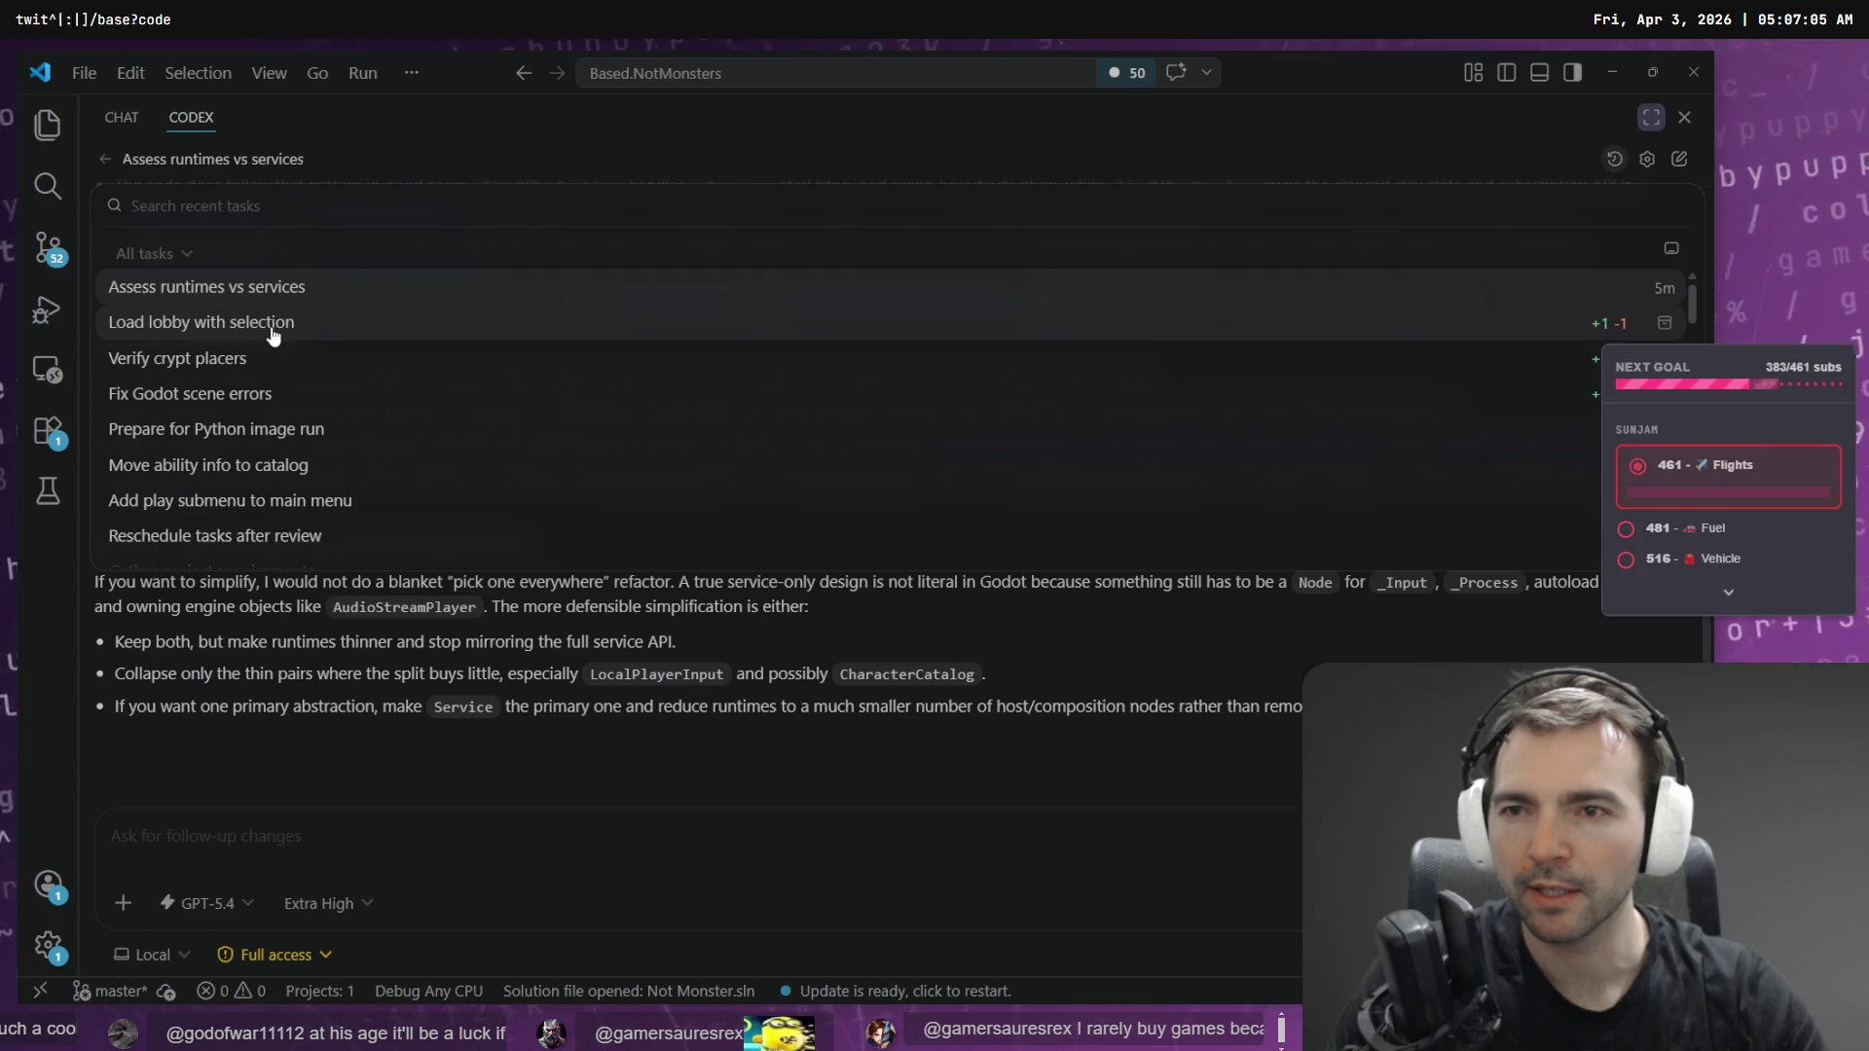
left_click(225, 325)
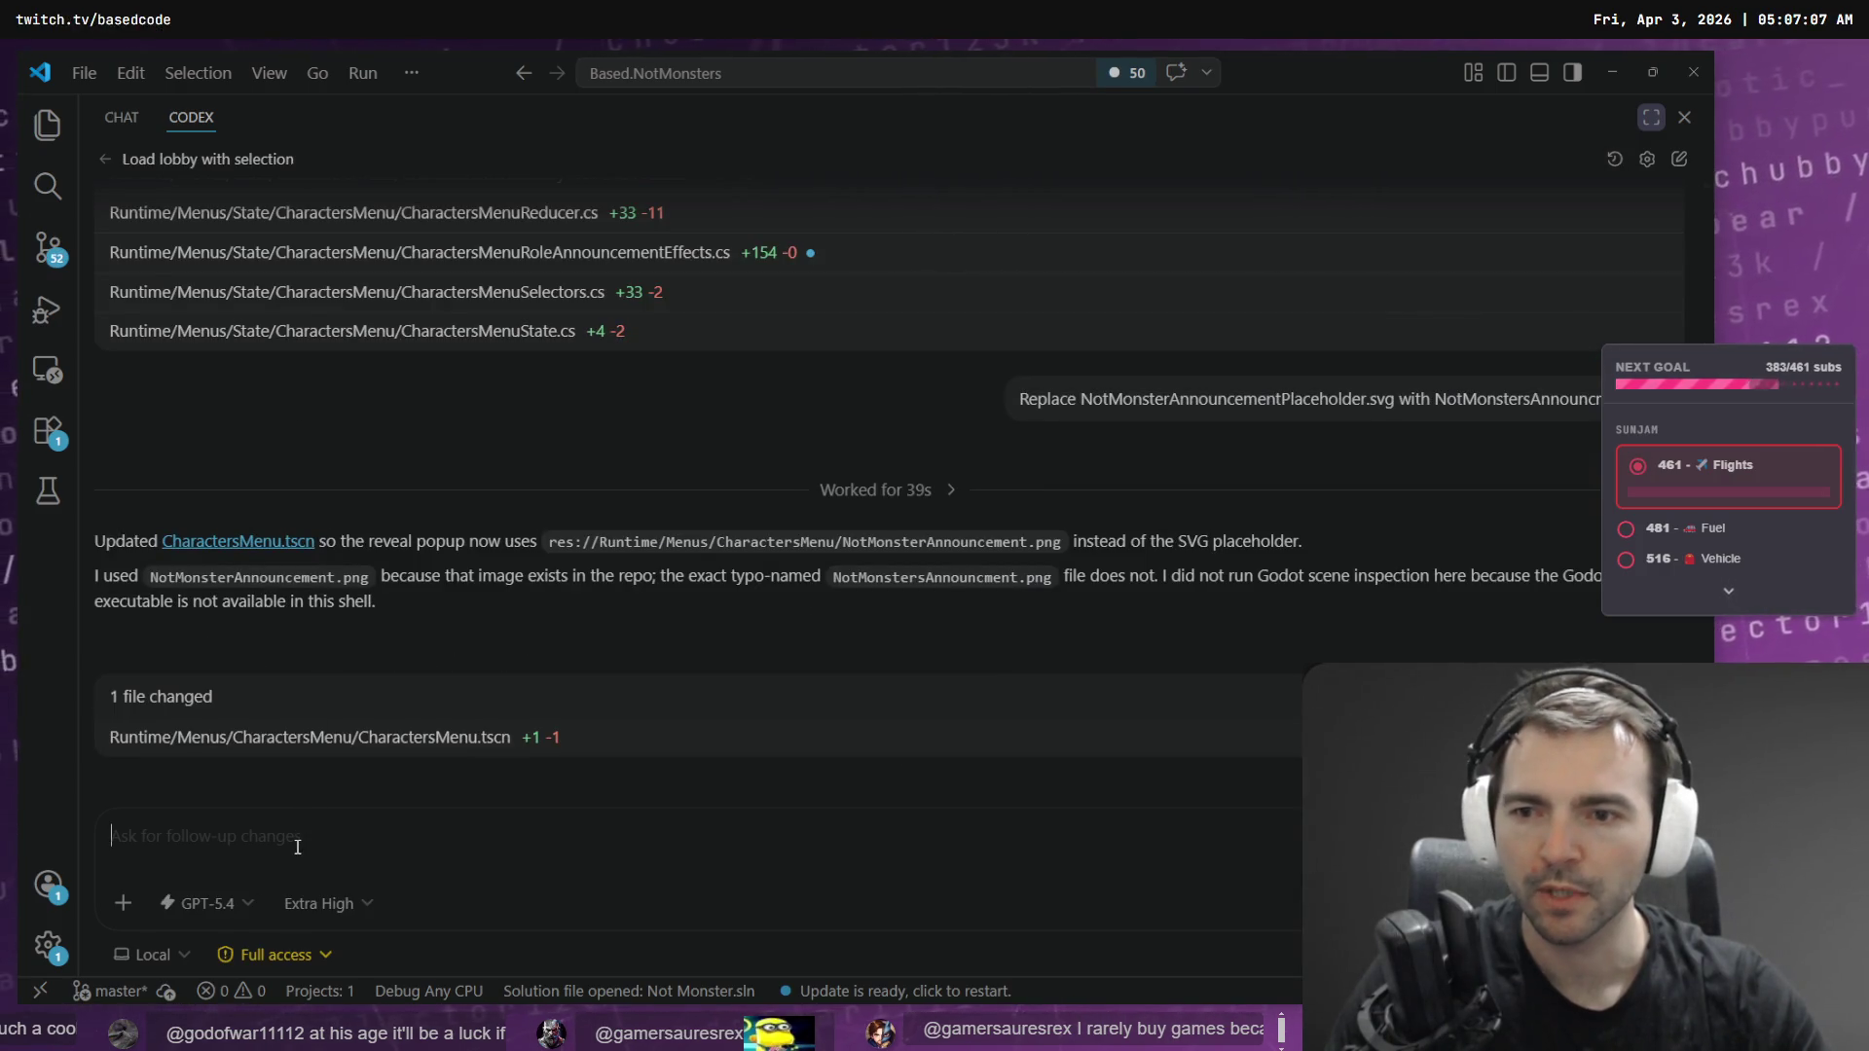
key("ctrl+v")
- Restart VS Code to apply the update, close Release Notes, and widen the Codex panel
key("alt+f")
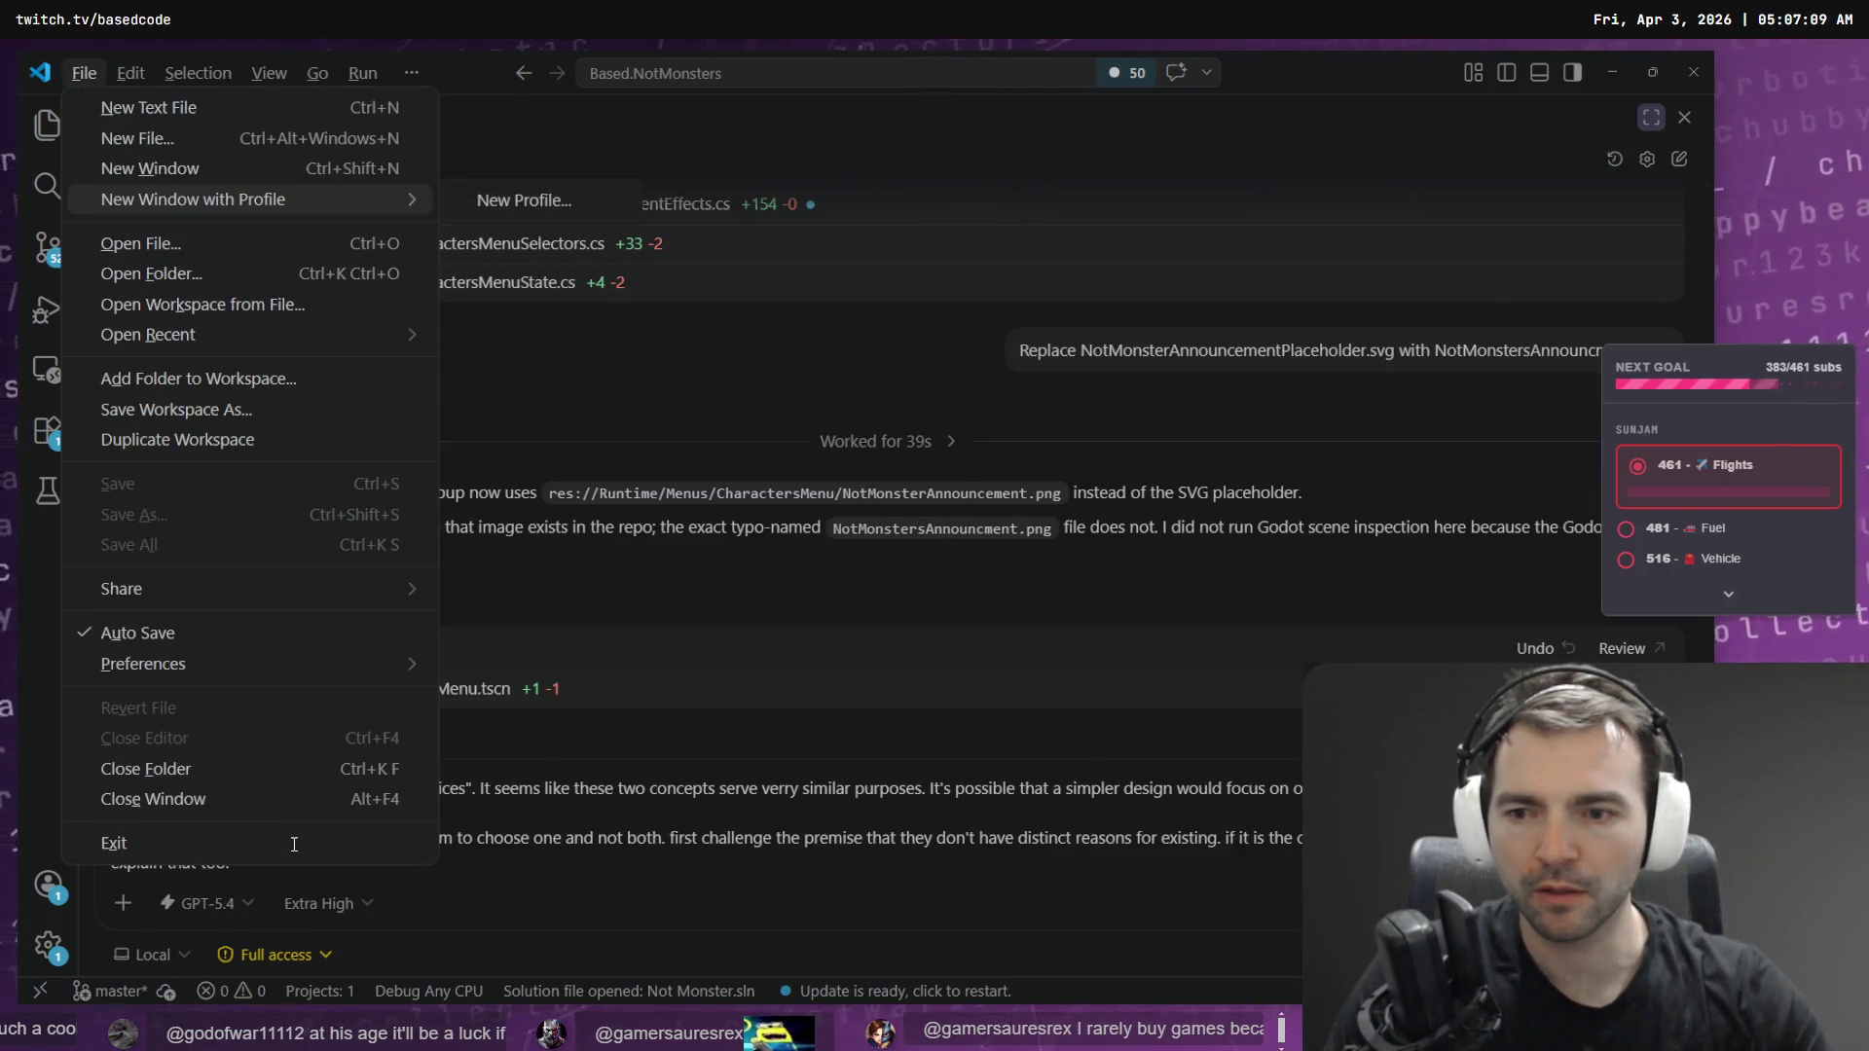
left_click(325, 834)
left_click(424, 847)
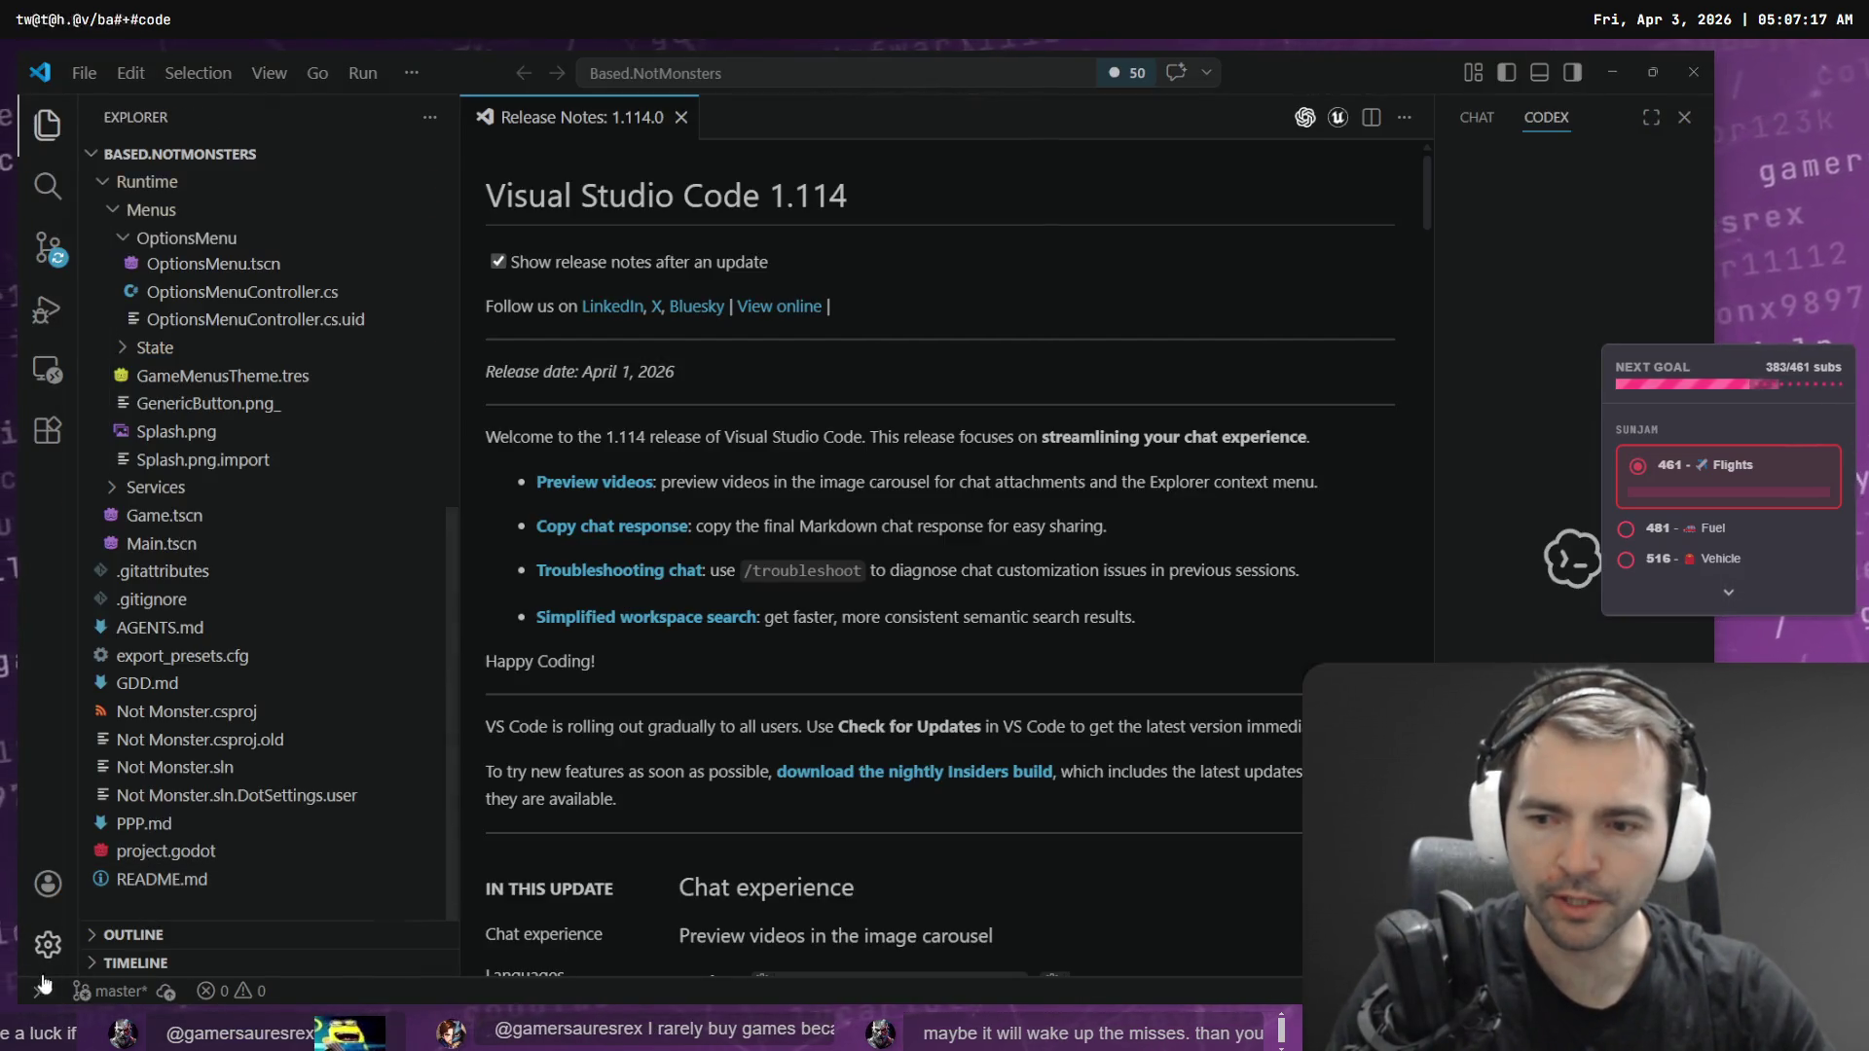
middle_click(580, 129)
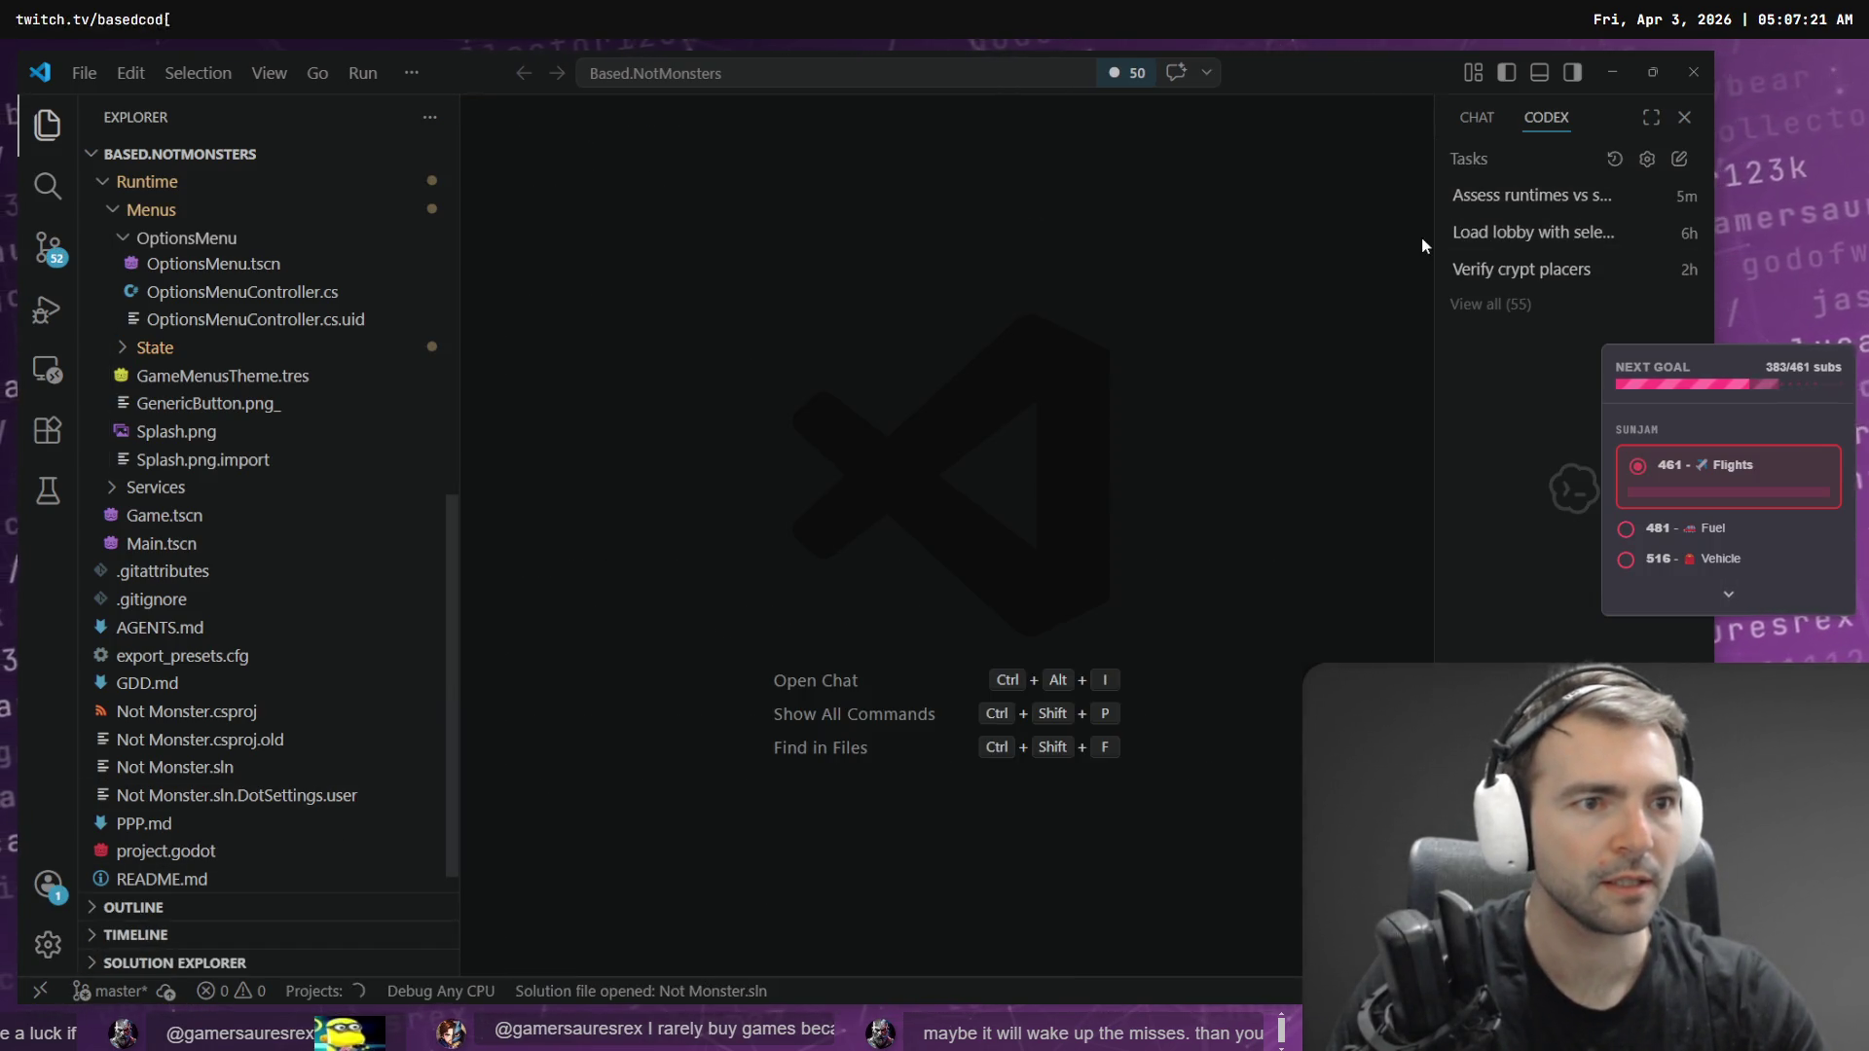
mouse_move(1432, 235)
left_mouse_down()
mouse_move(775, 259)
mouse_move(781, 243)
left_mouse_up()
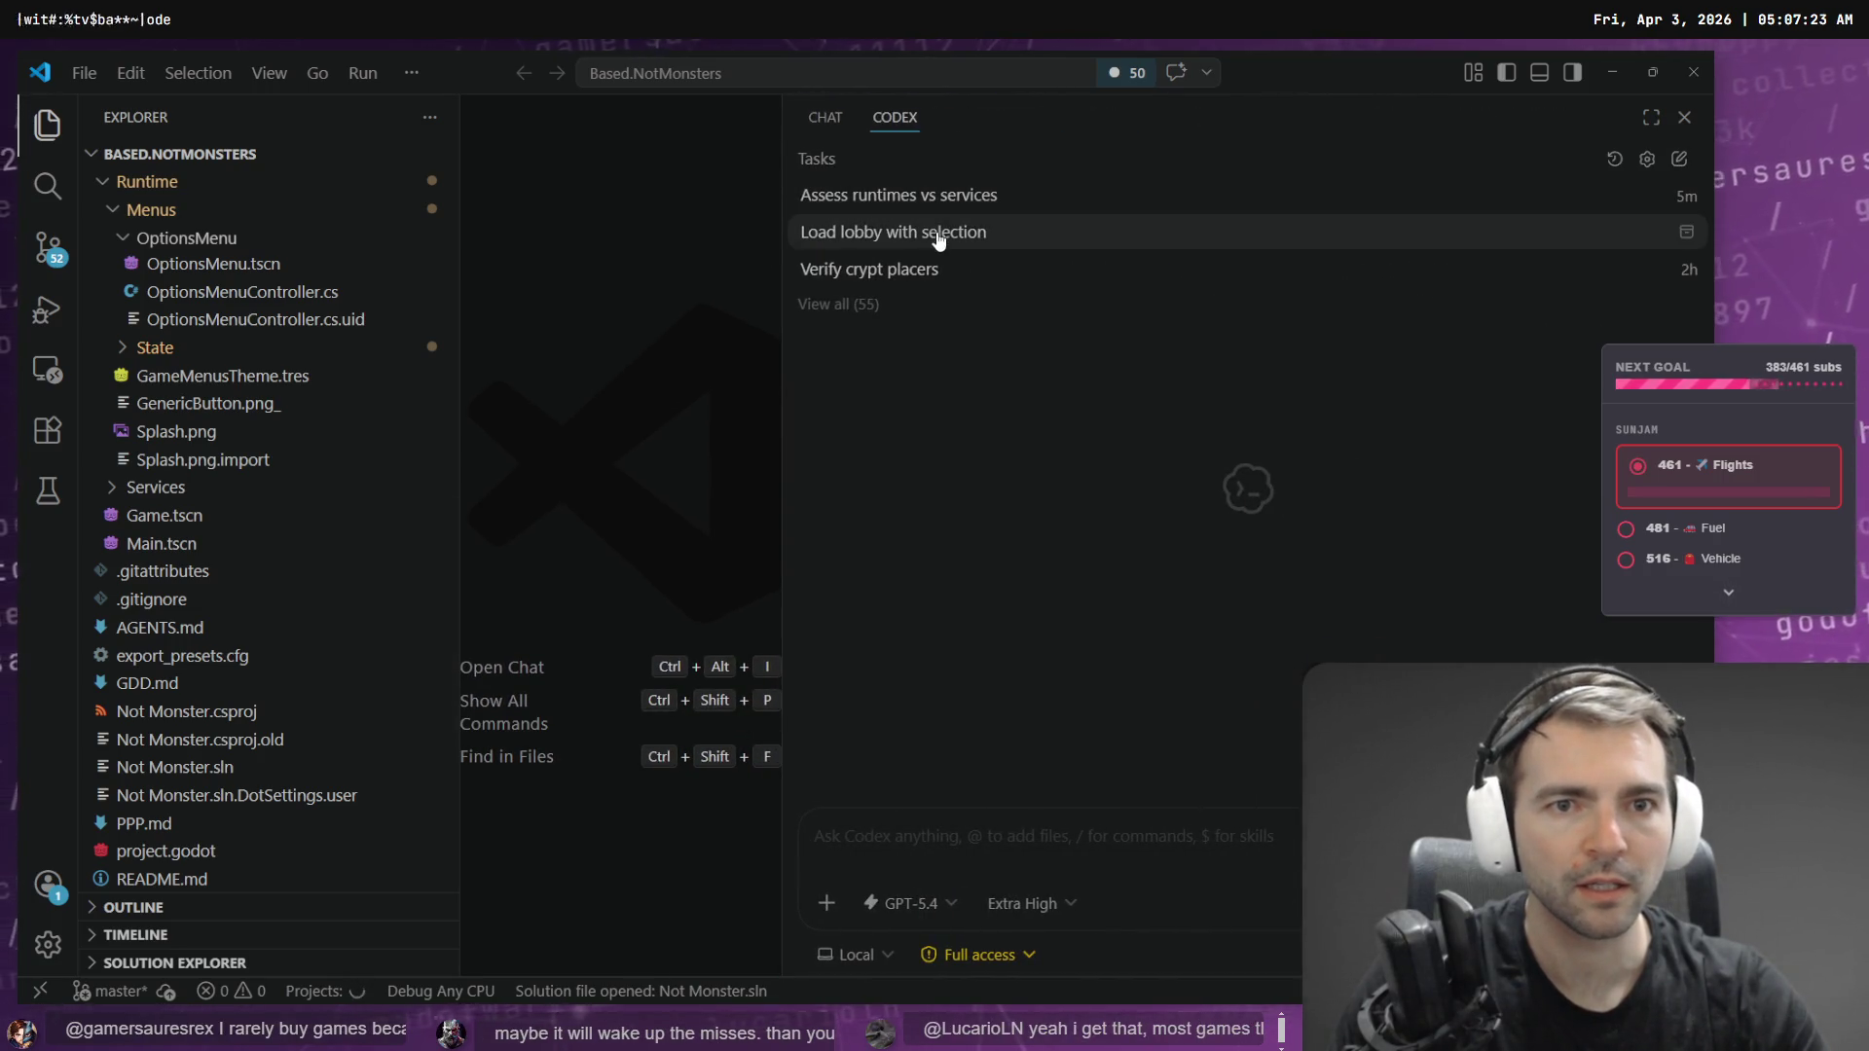
- Draft 'Replace MonsterAnnouncementPlaceholder.svg with' in the Load lobby with selection task
left_click(937, 231)
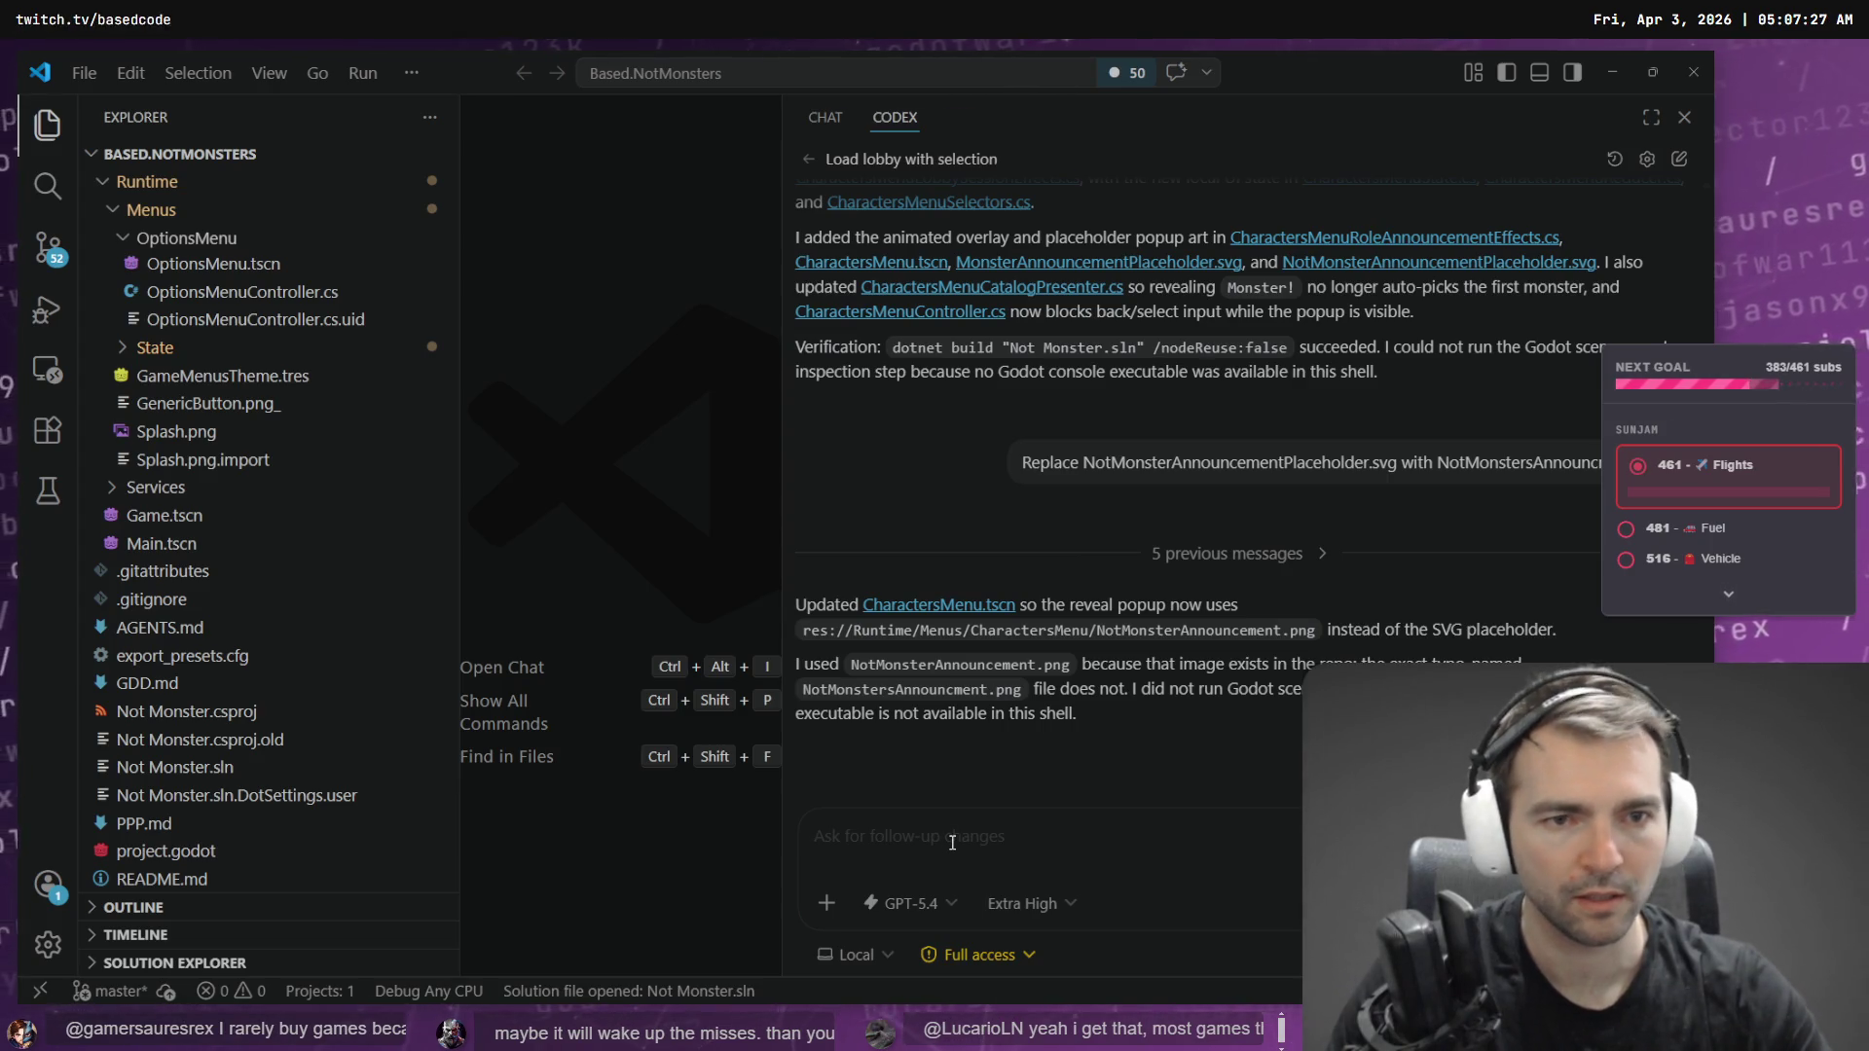
type("MonsterAnnouncementPlaceholder.svg")
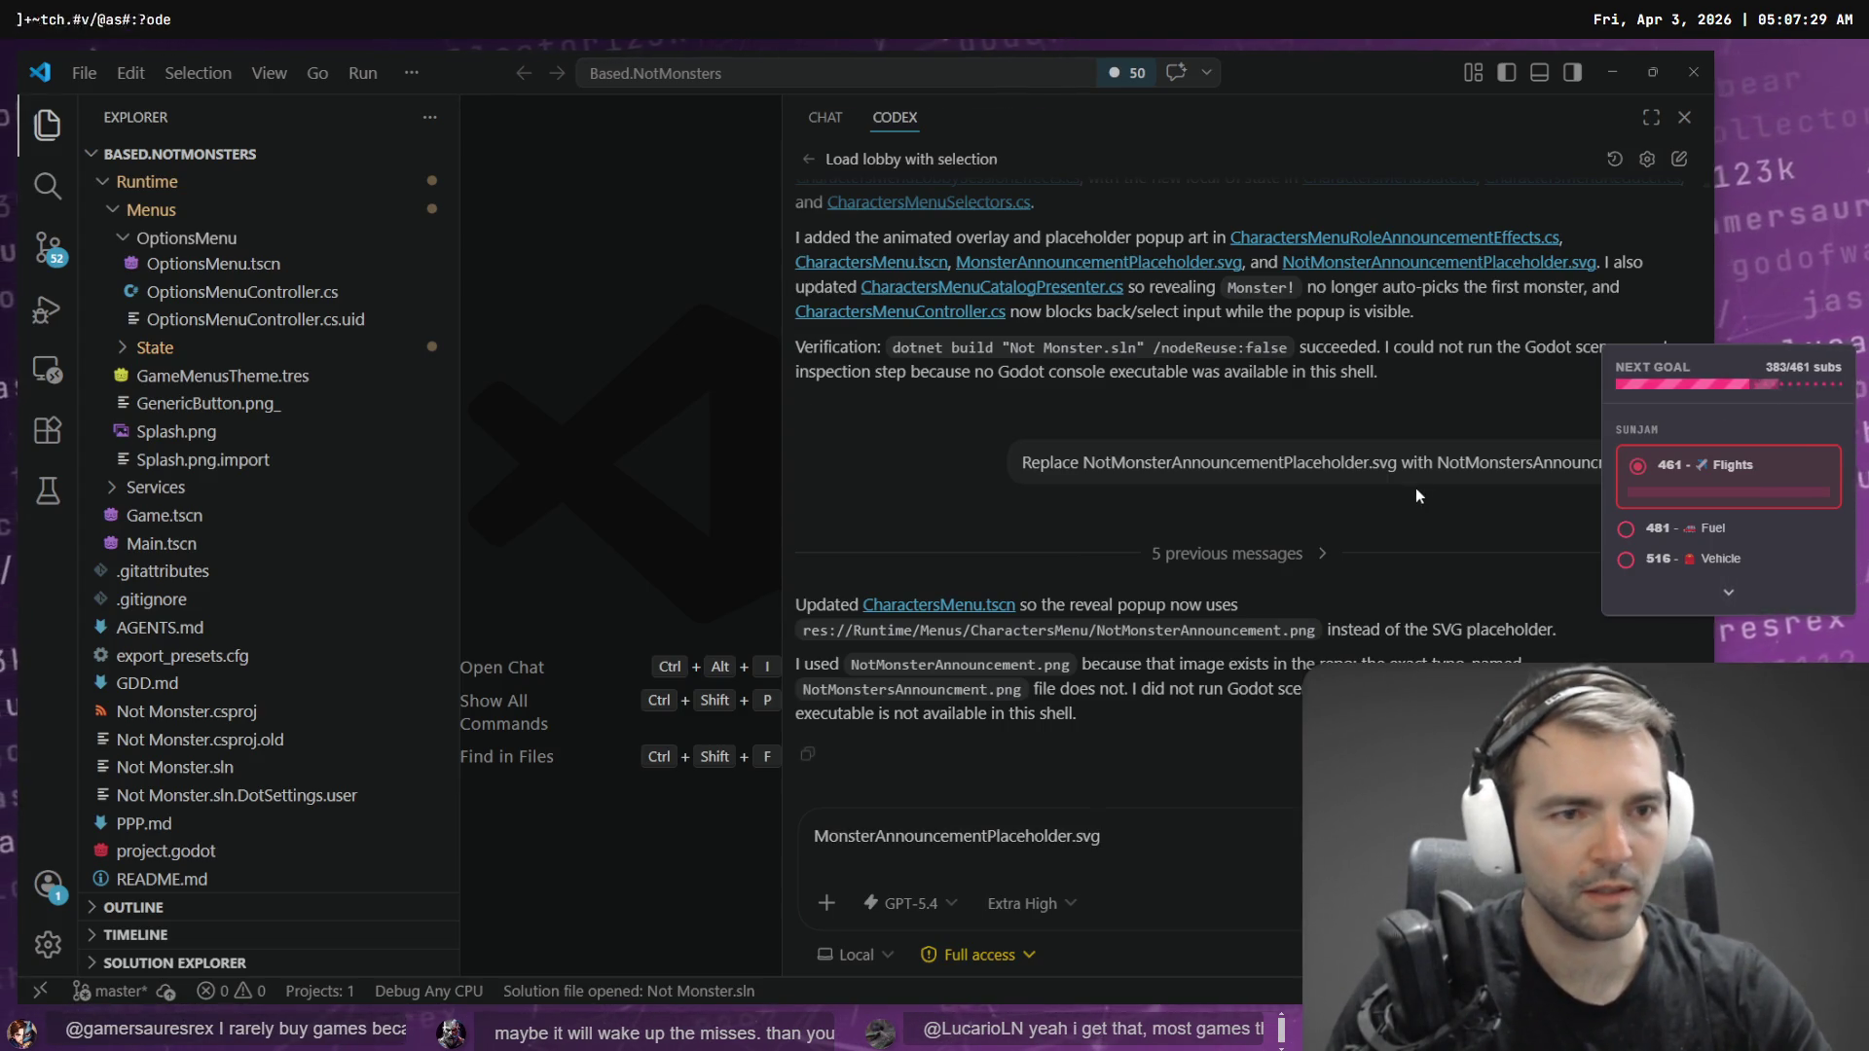
key("Home")
type("Rep")
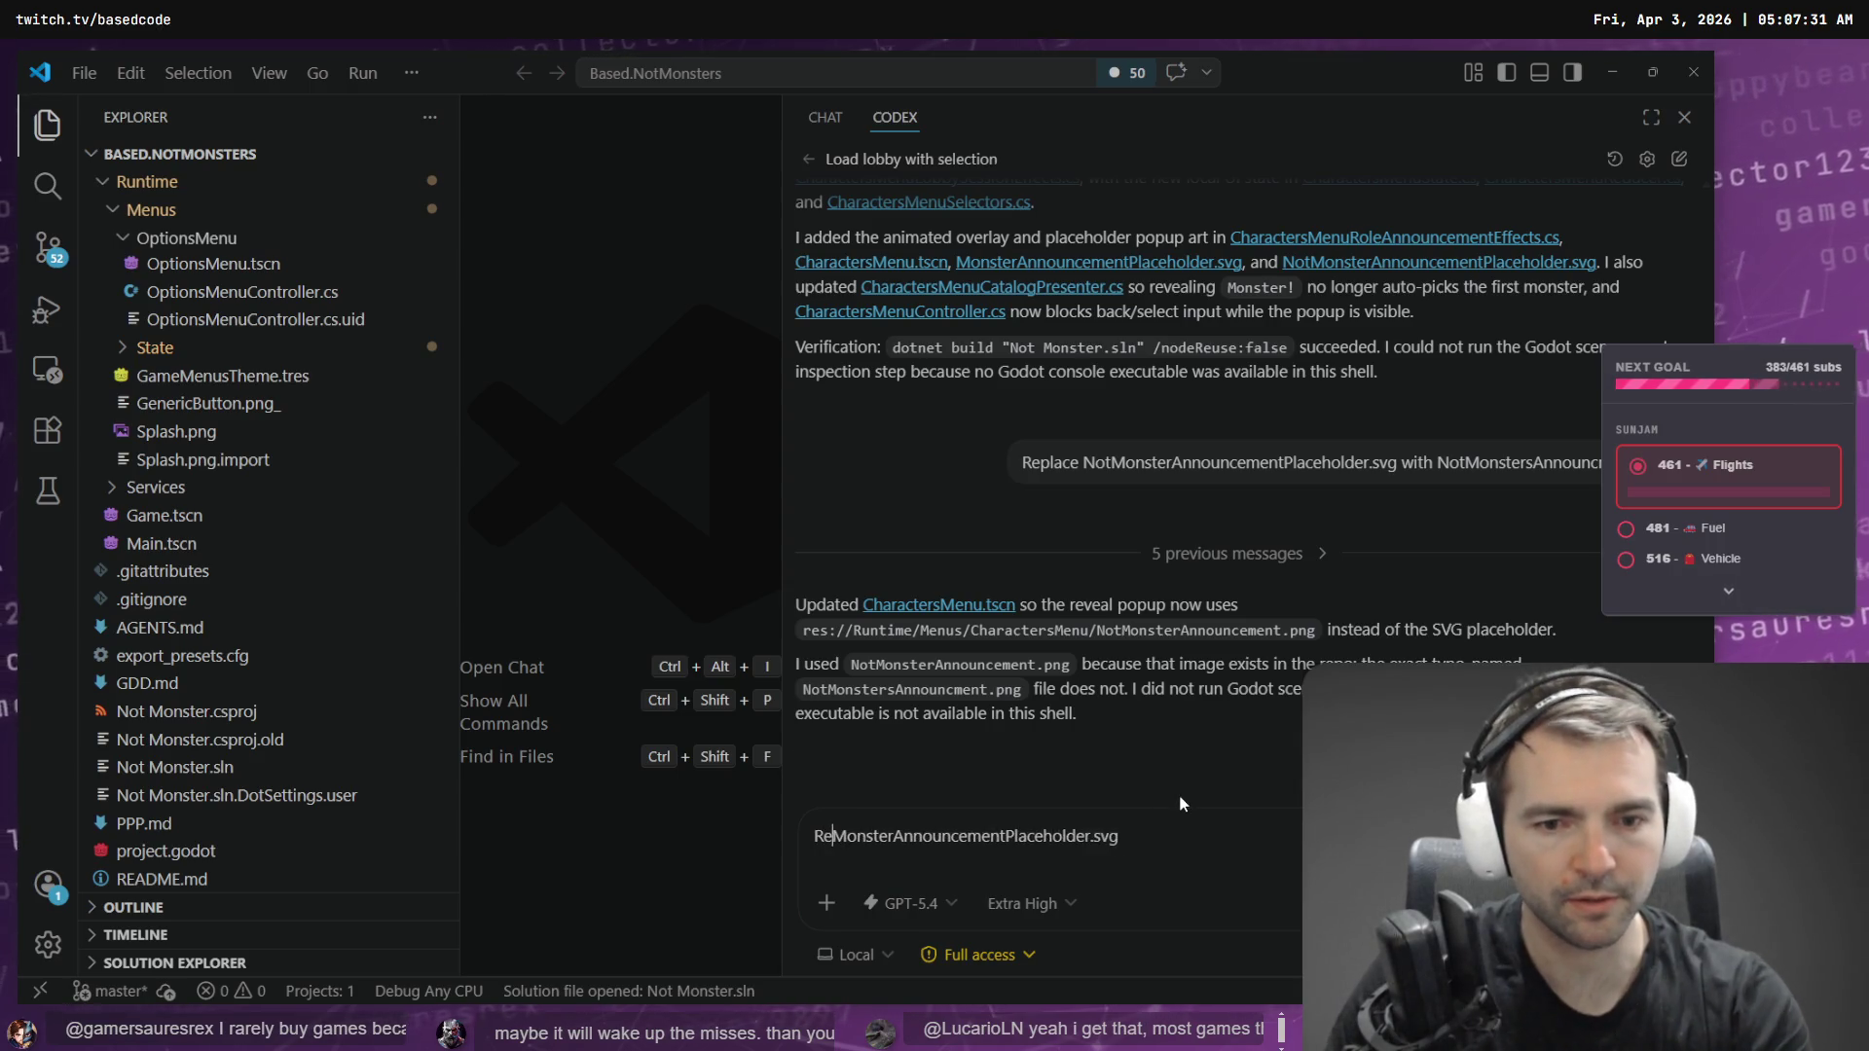
type("lace")
key("End")
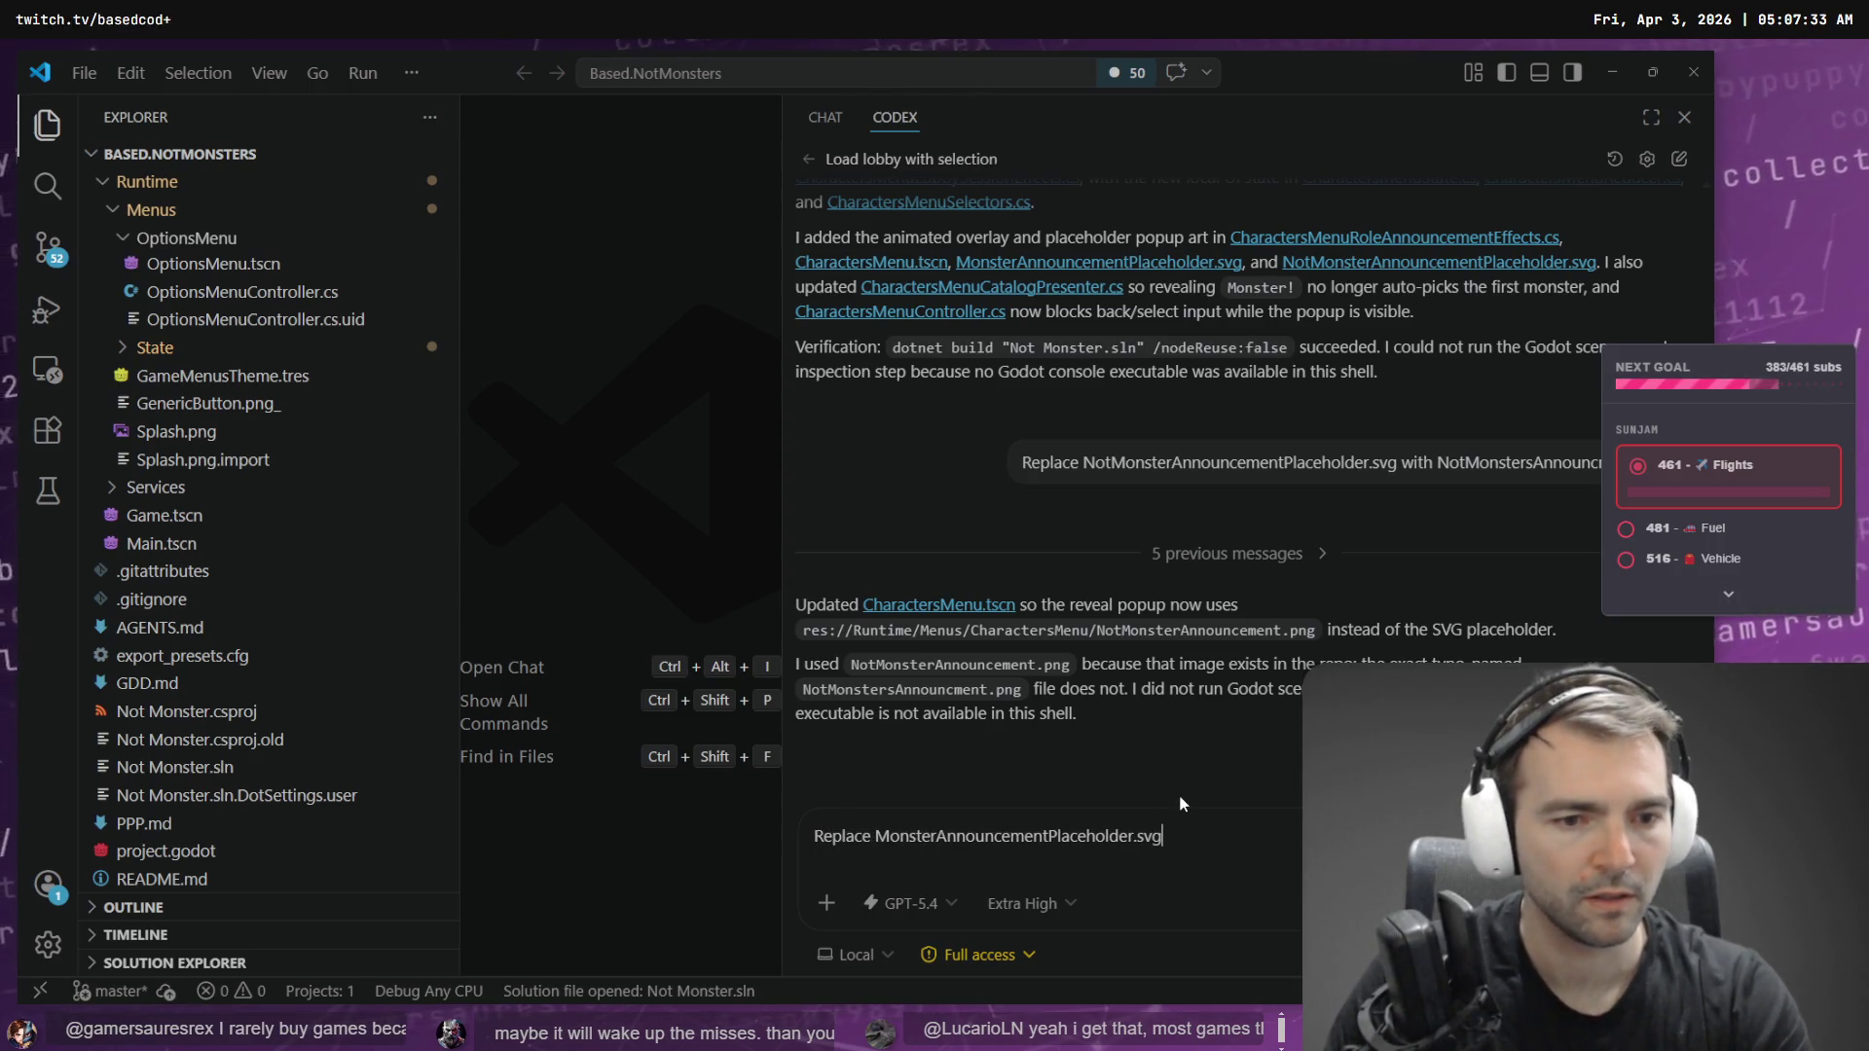
type("with")
- Check the MonsterAnnouncement.png name in Godot and send the replacement request to Codex
key("alt+Tab")
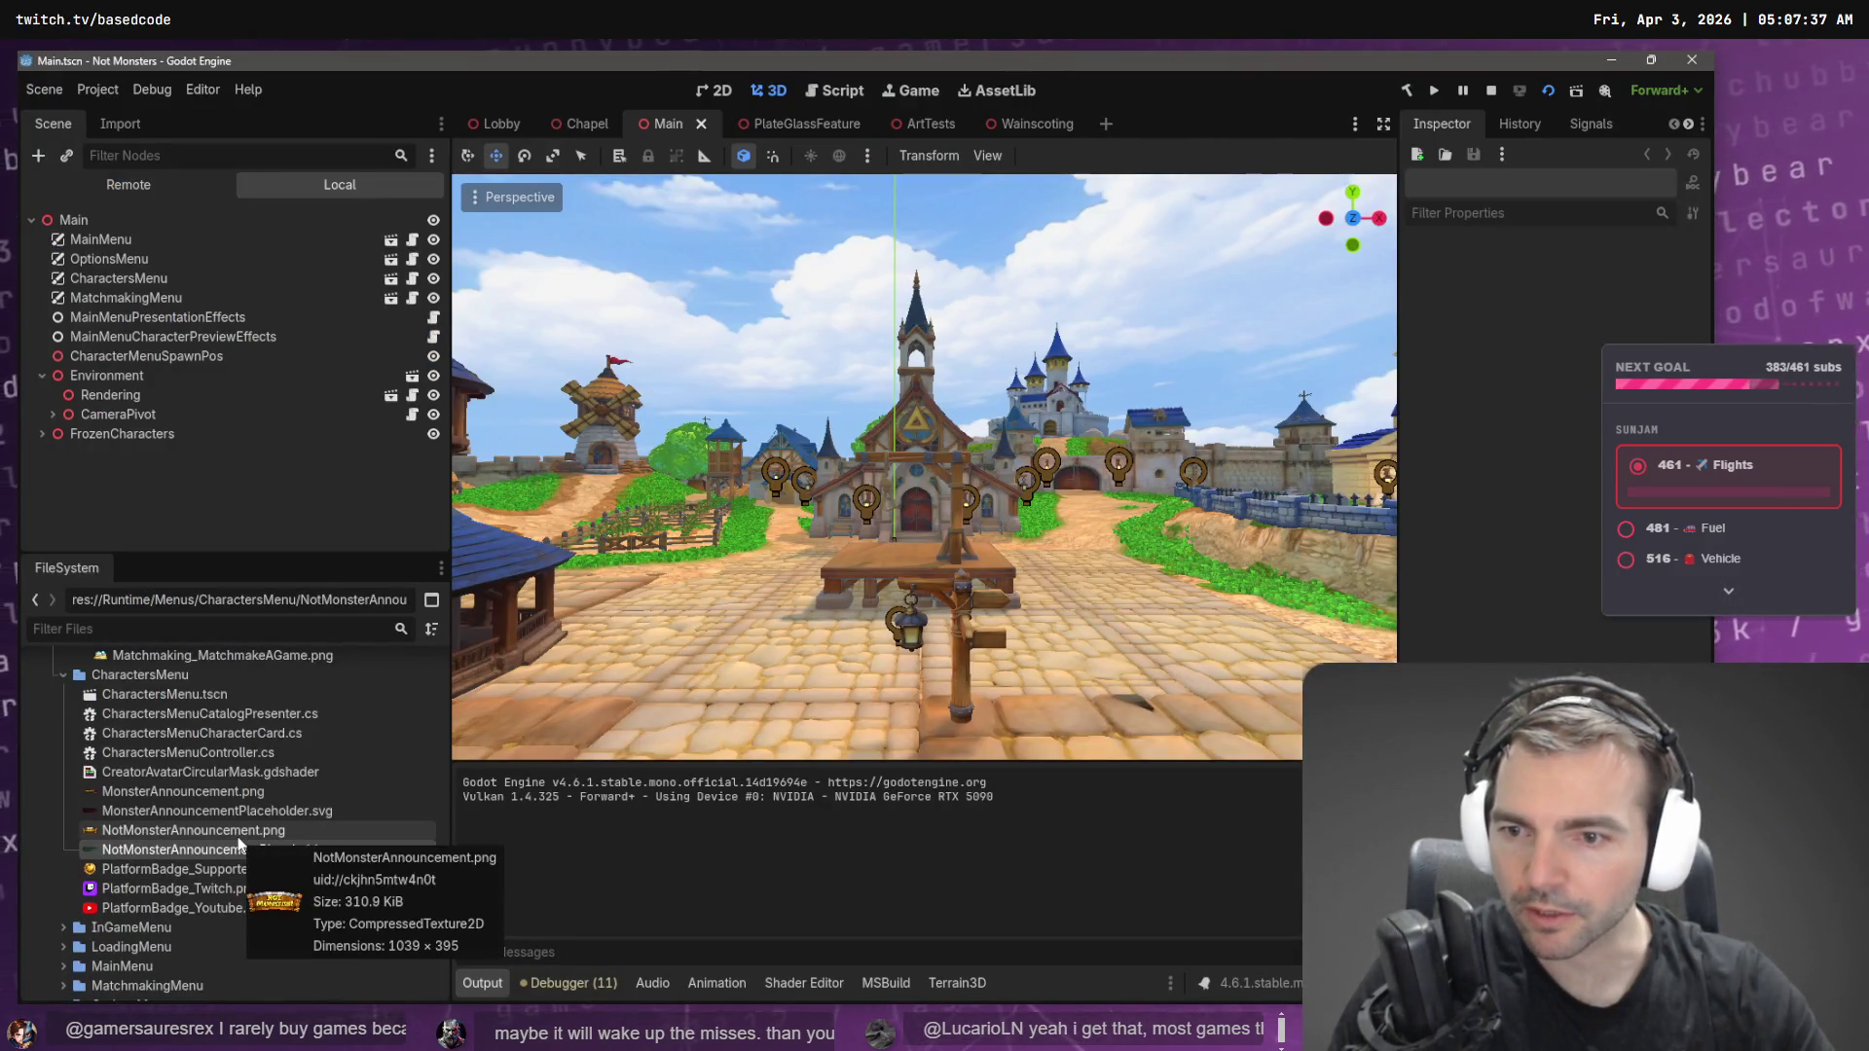
left_click(239, 796)
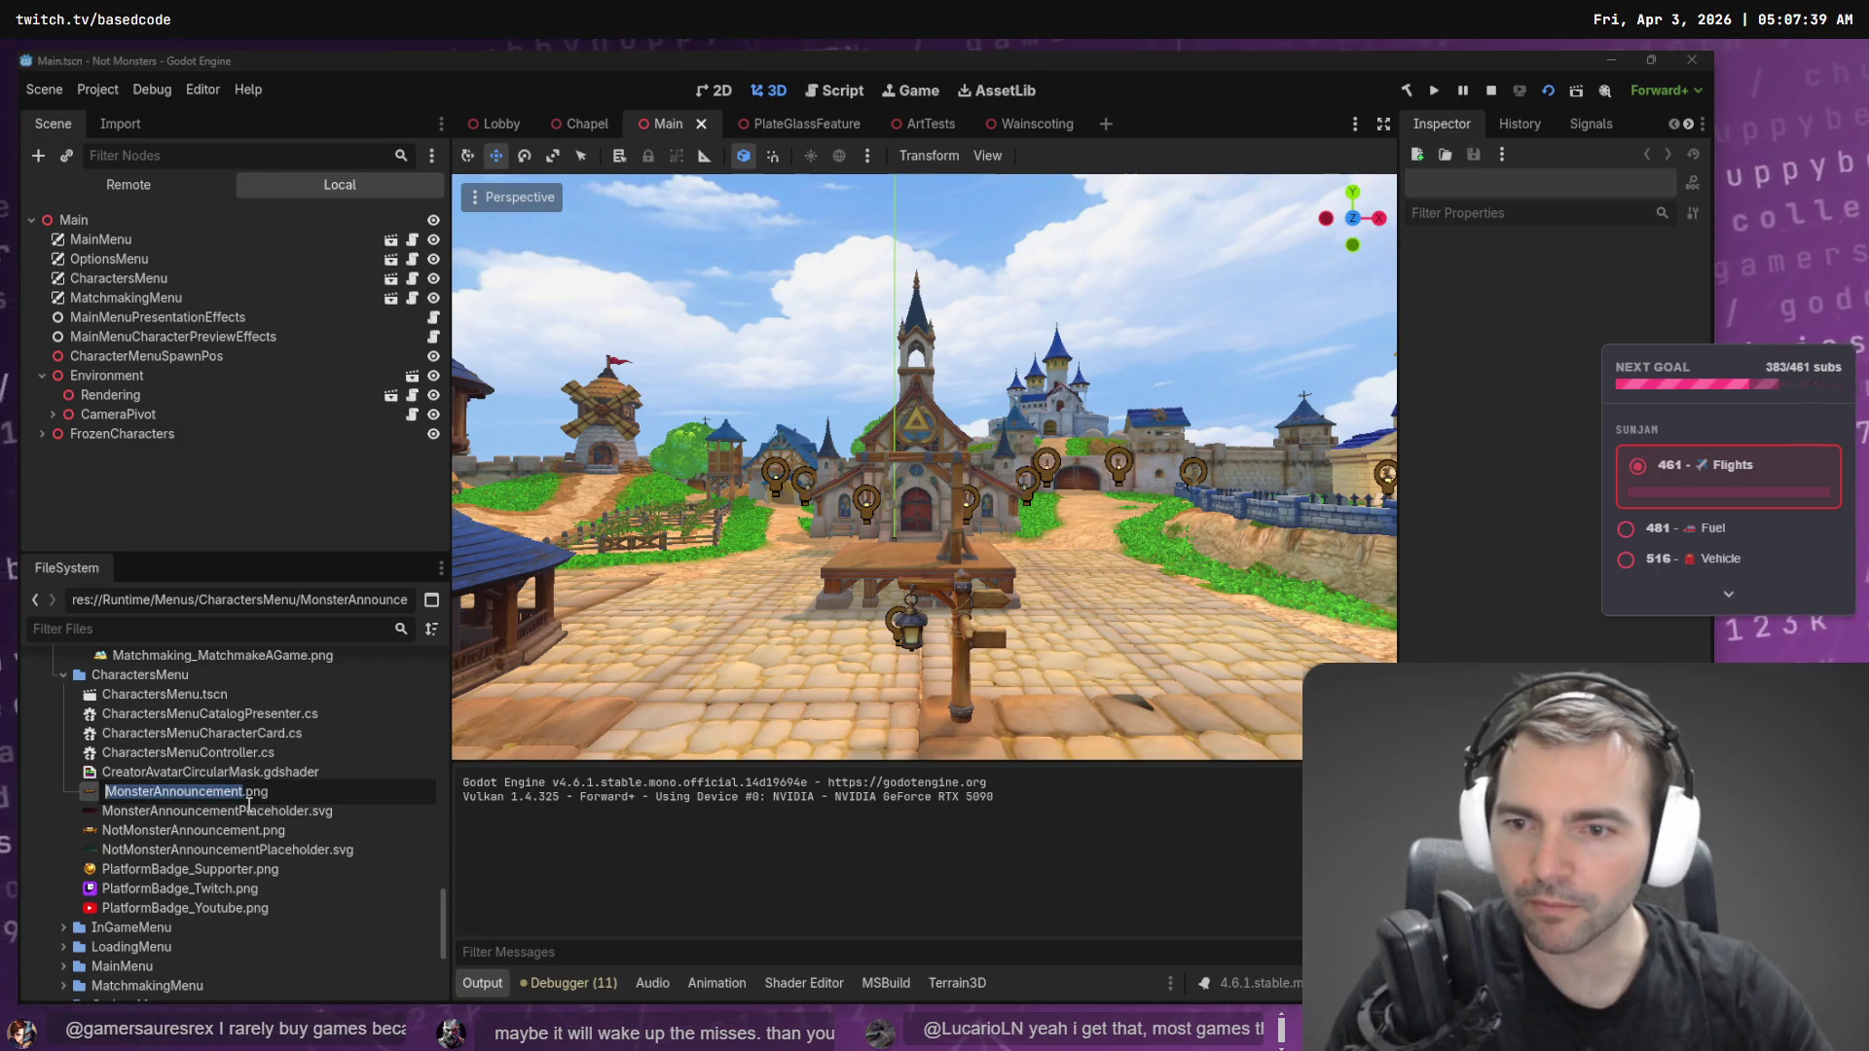
key("alt+Tab")
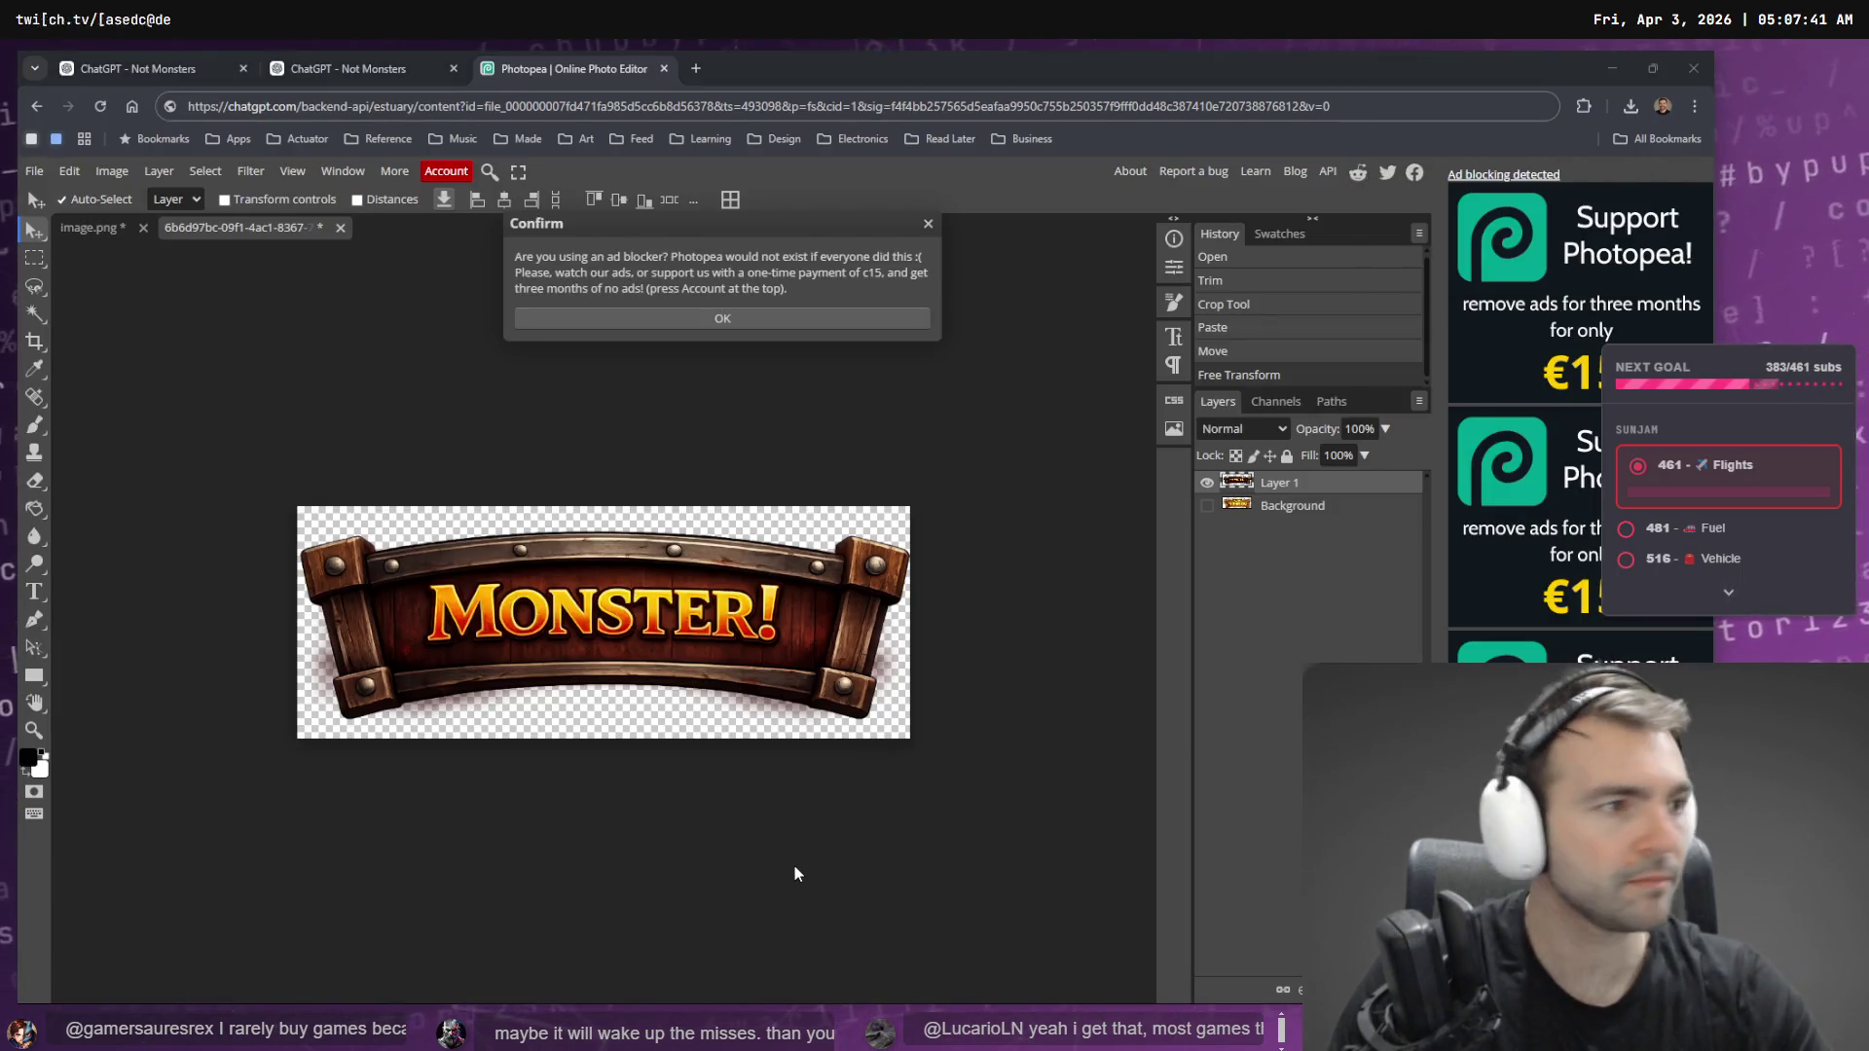
key("alt+Tab")
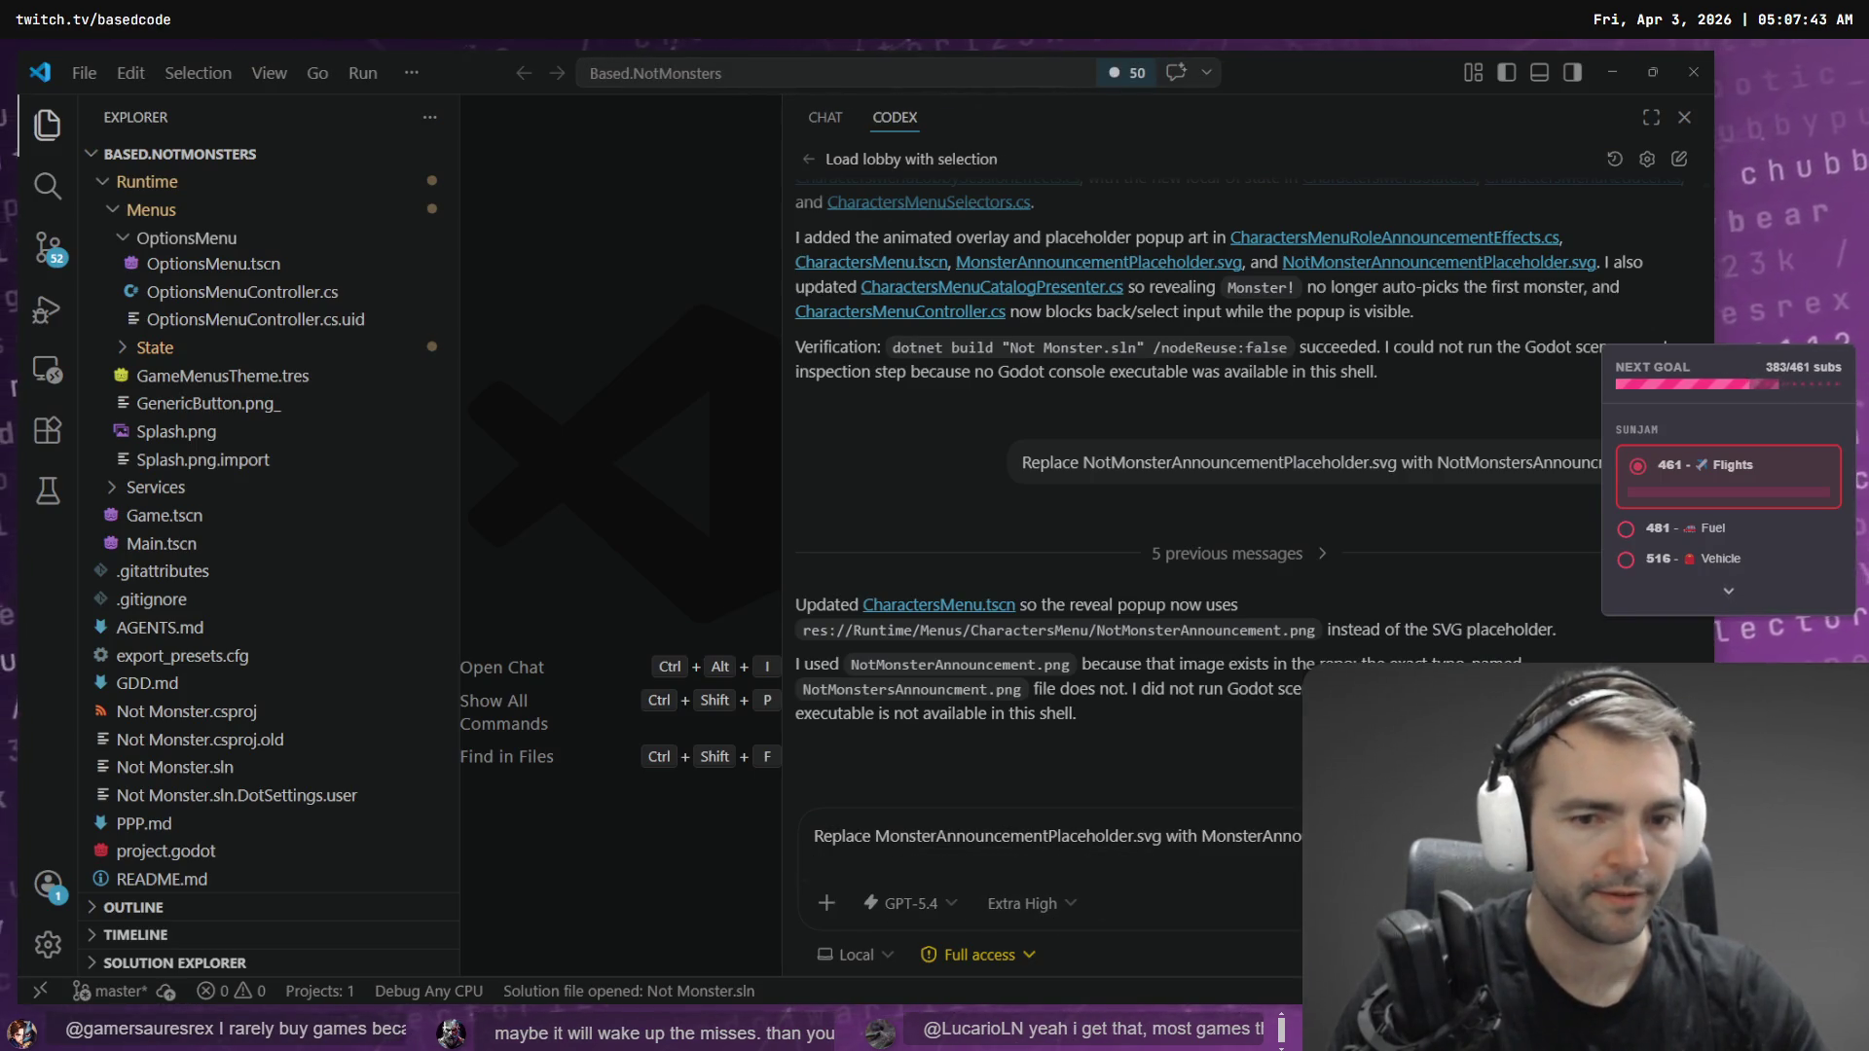
key("Return")
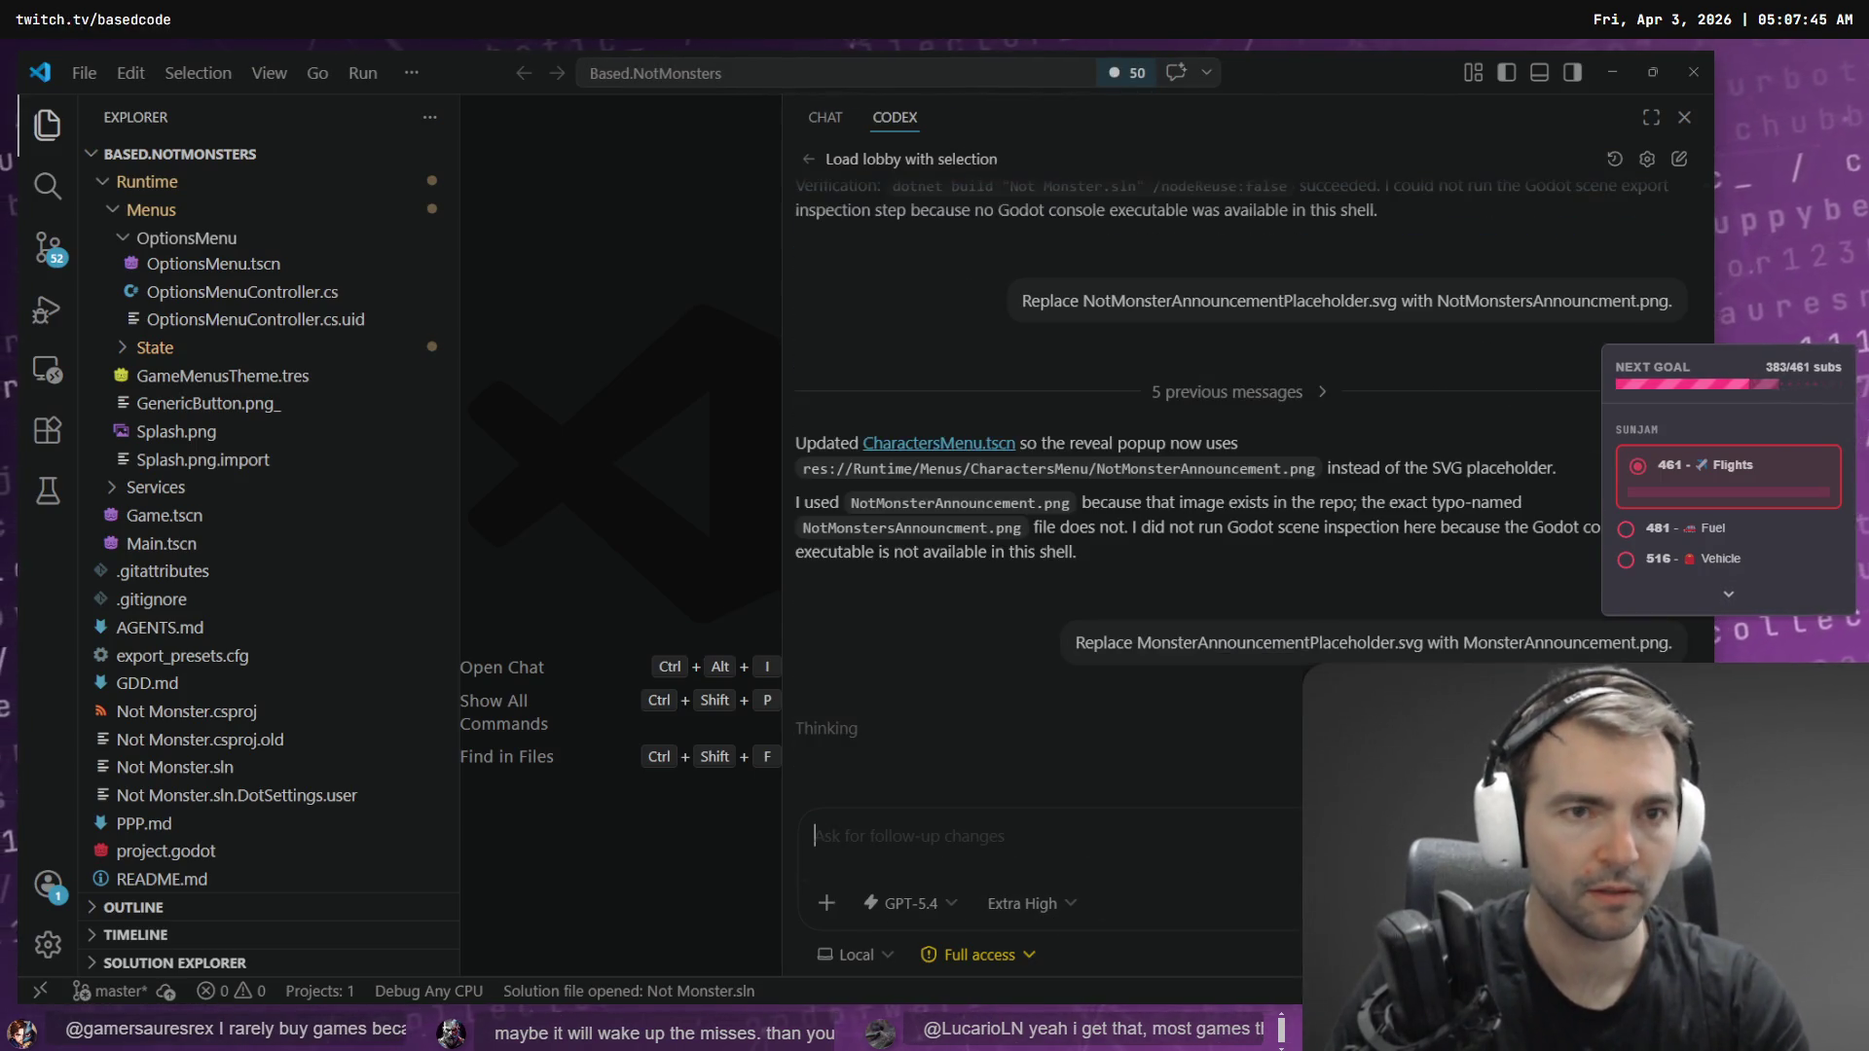
left_click(809, 159)
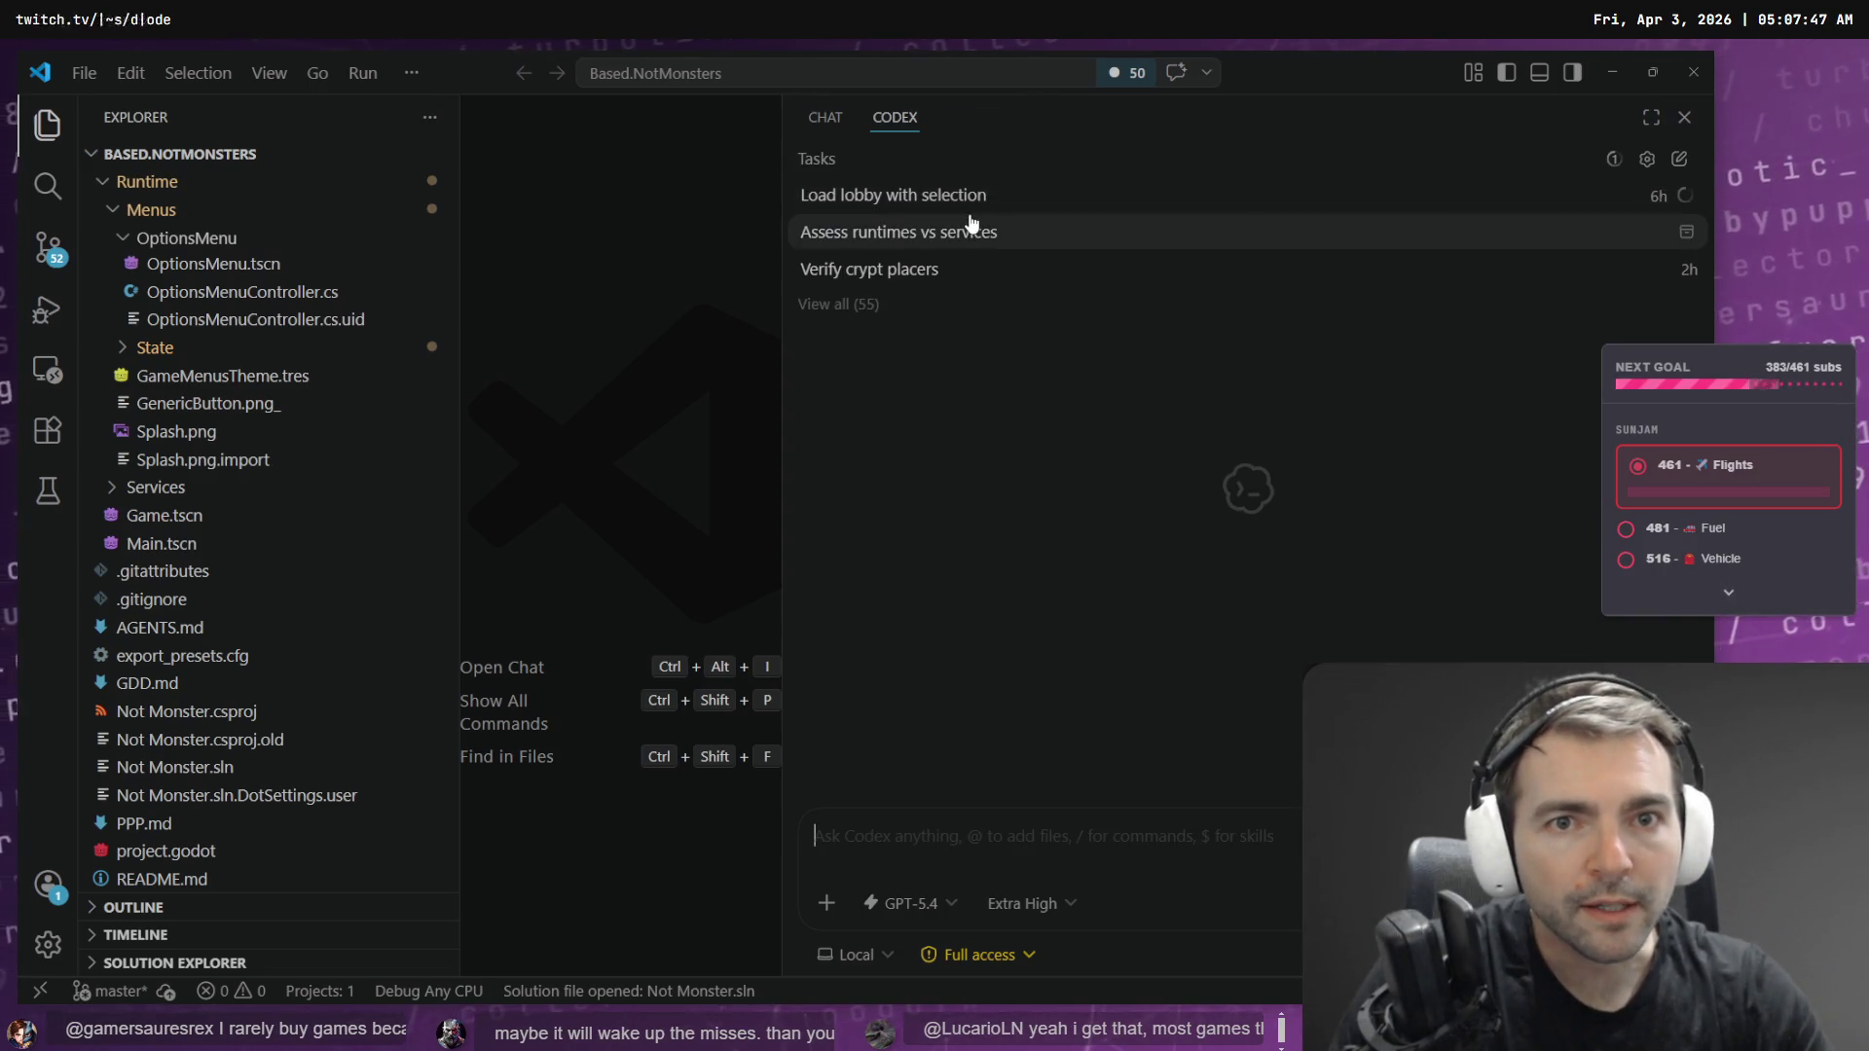
- Dictate and send a prompt to resume the Assess runtimes vs services task
left_click(947, 233)
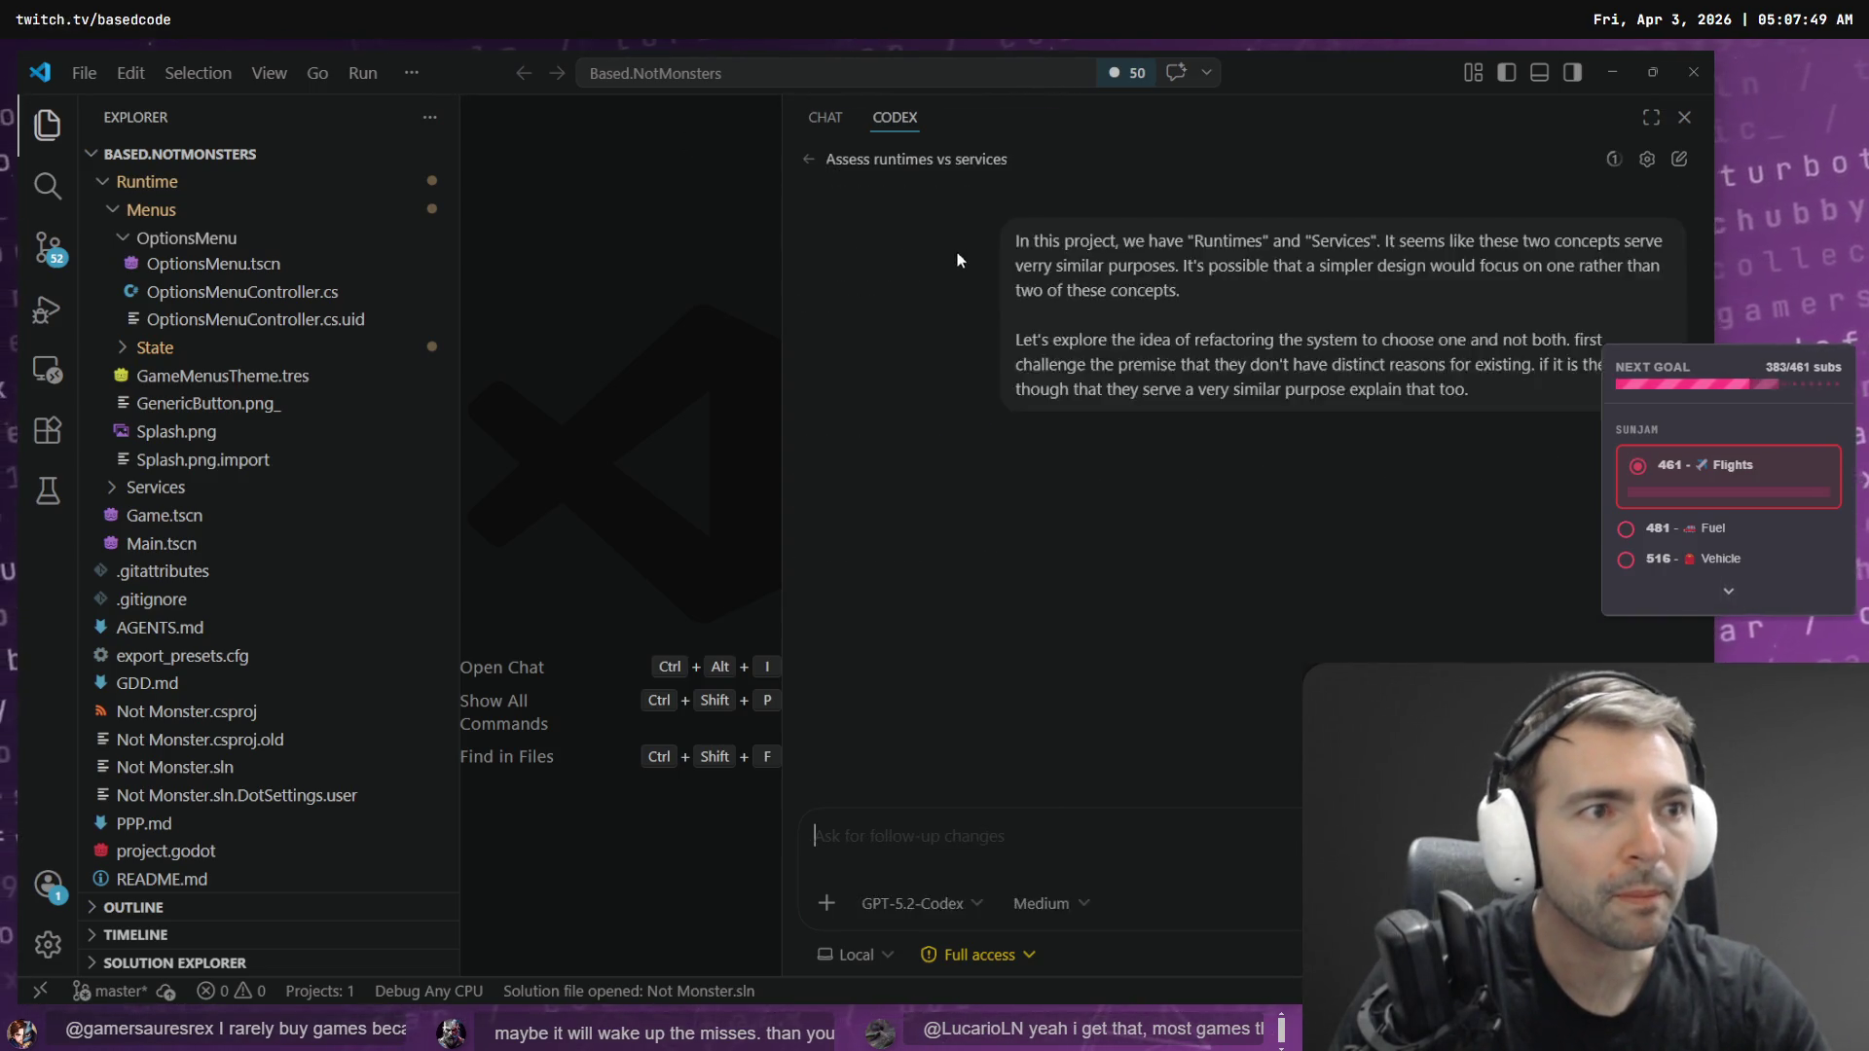
key("super+h")
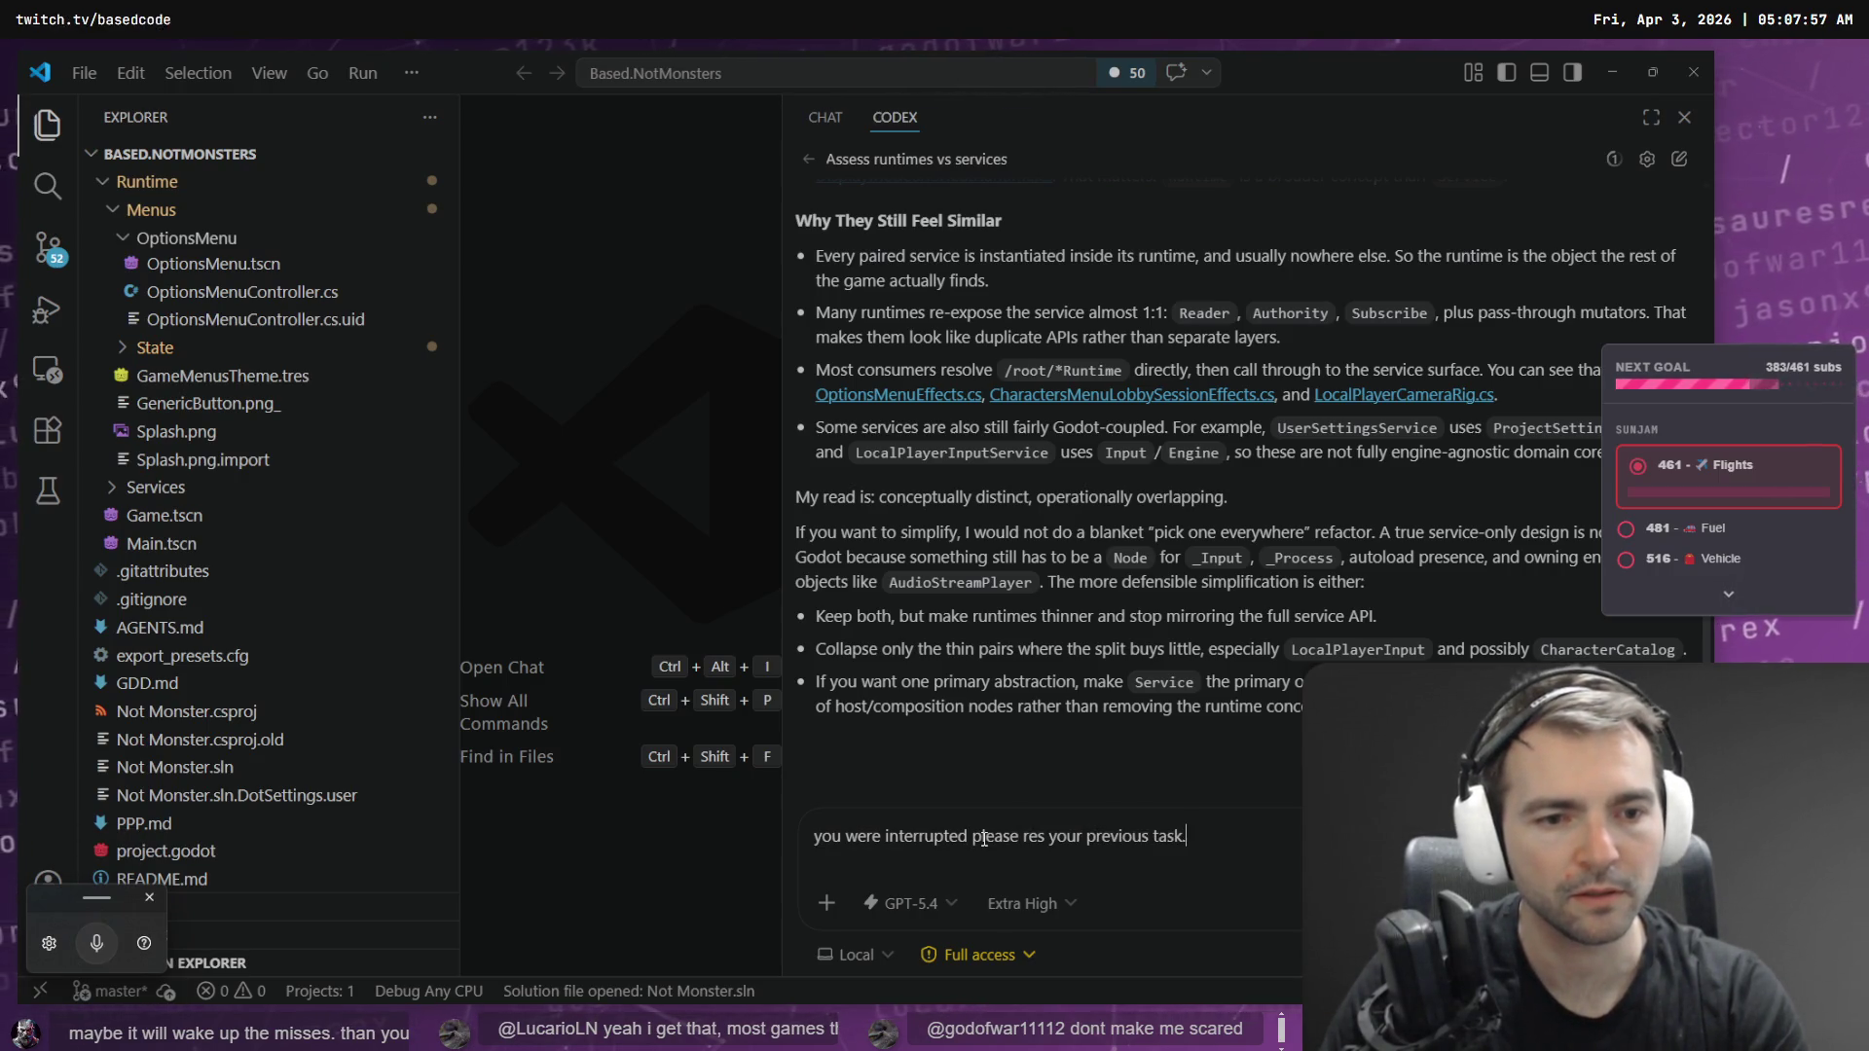
key("Return")
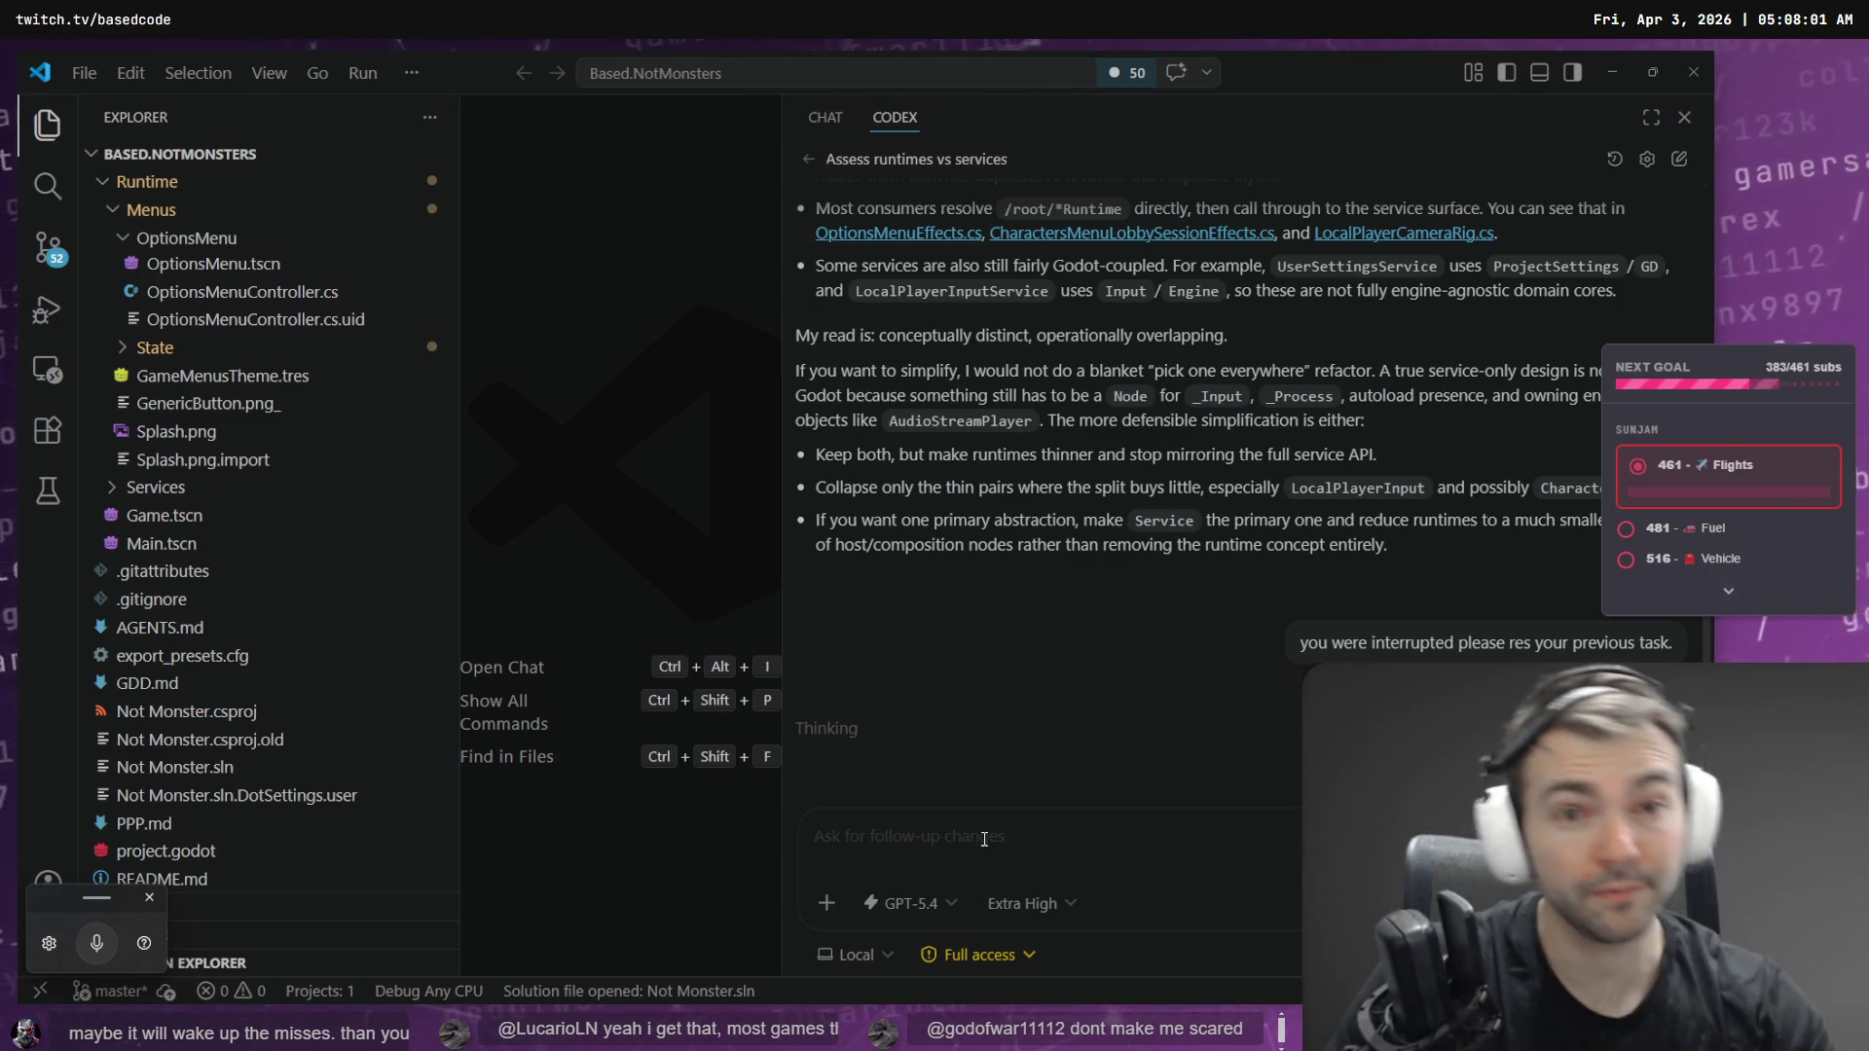
- Reopen Load lobby with selection to confirm CharactersMenu.tscn now uses MonsterAnnouncement.png
left_click(807, 159)
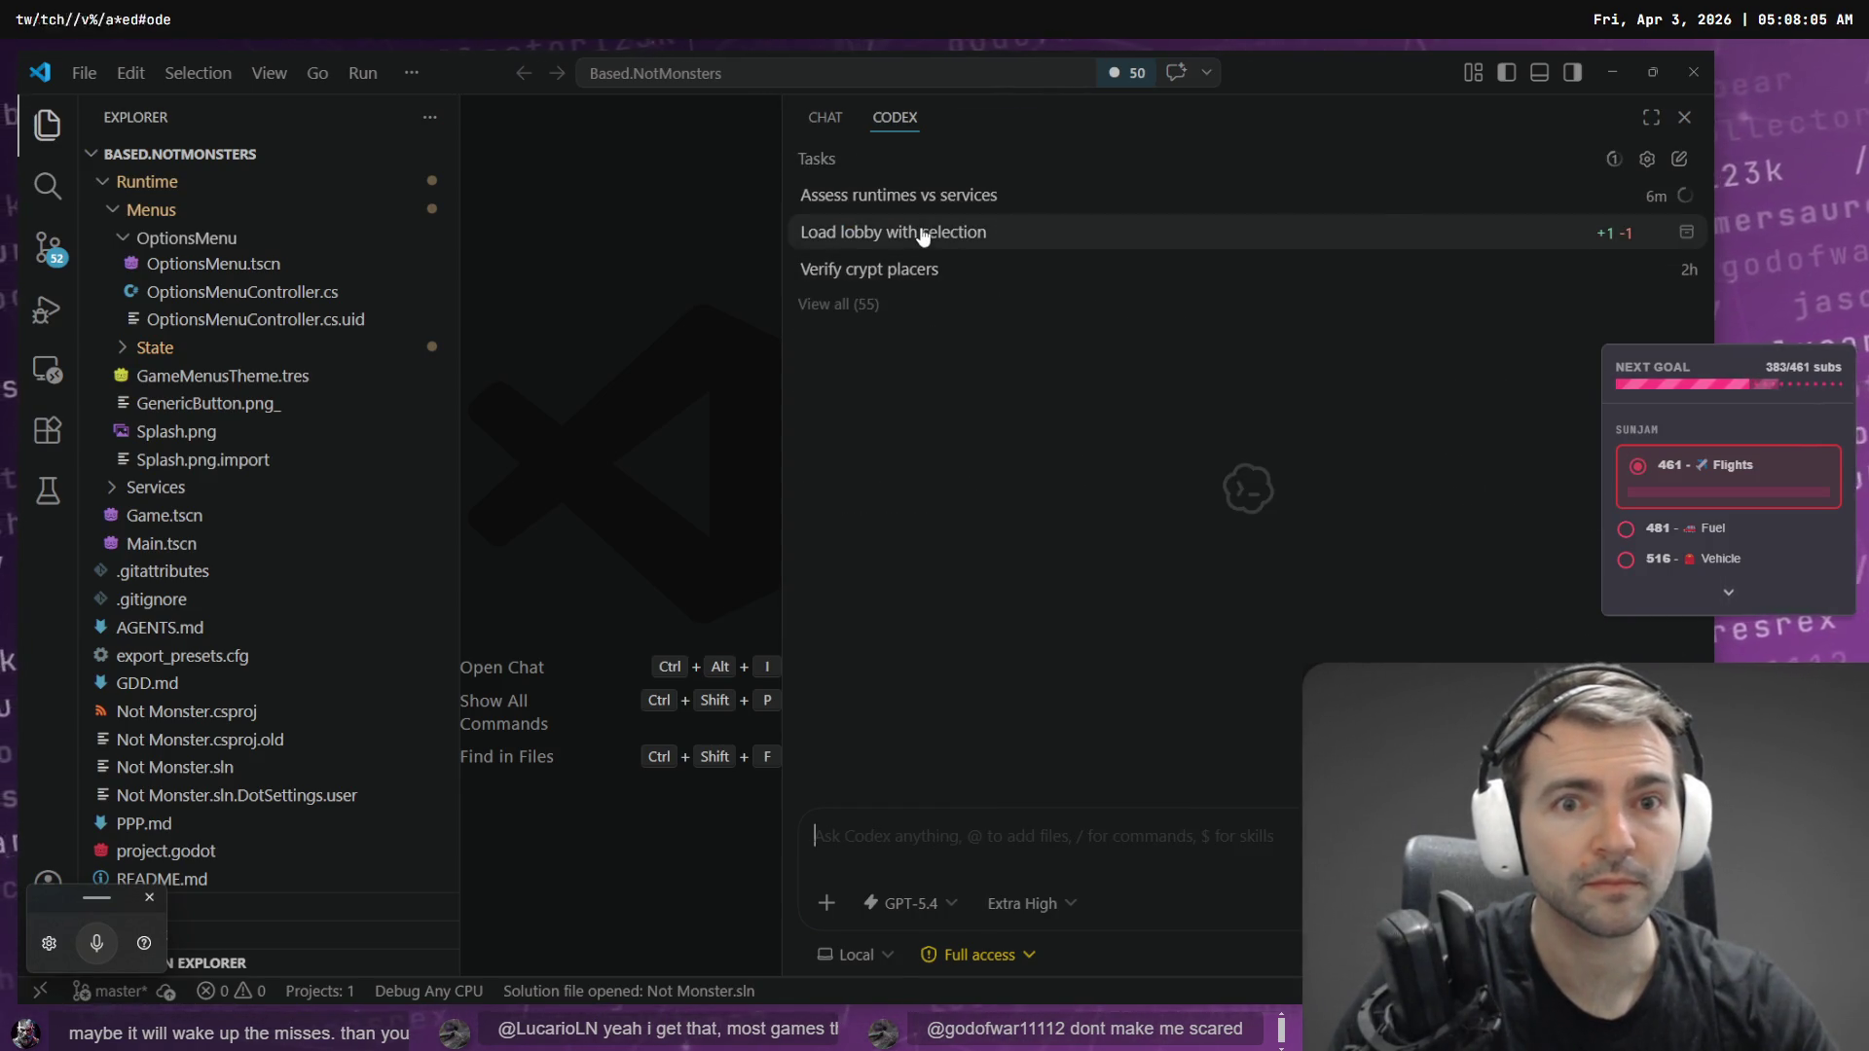
left_click(964, 236)
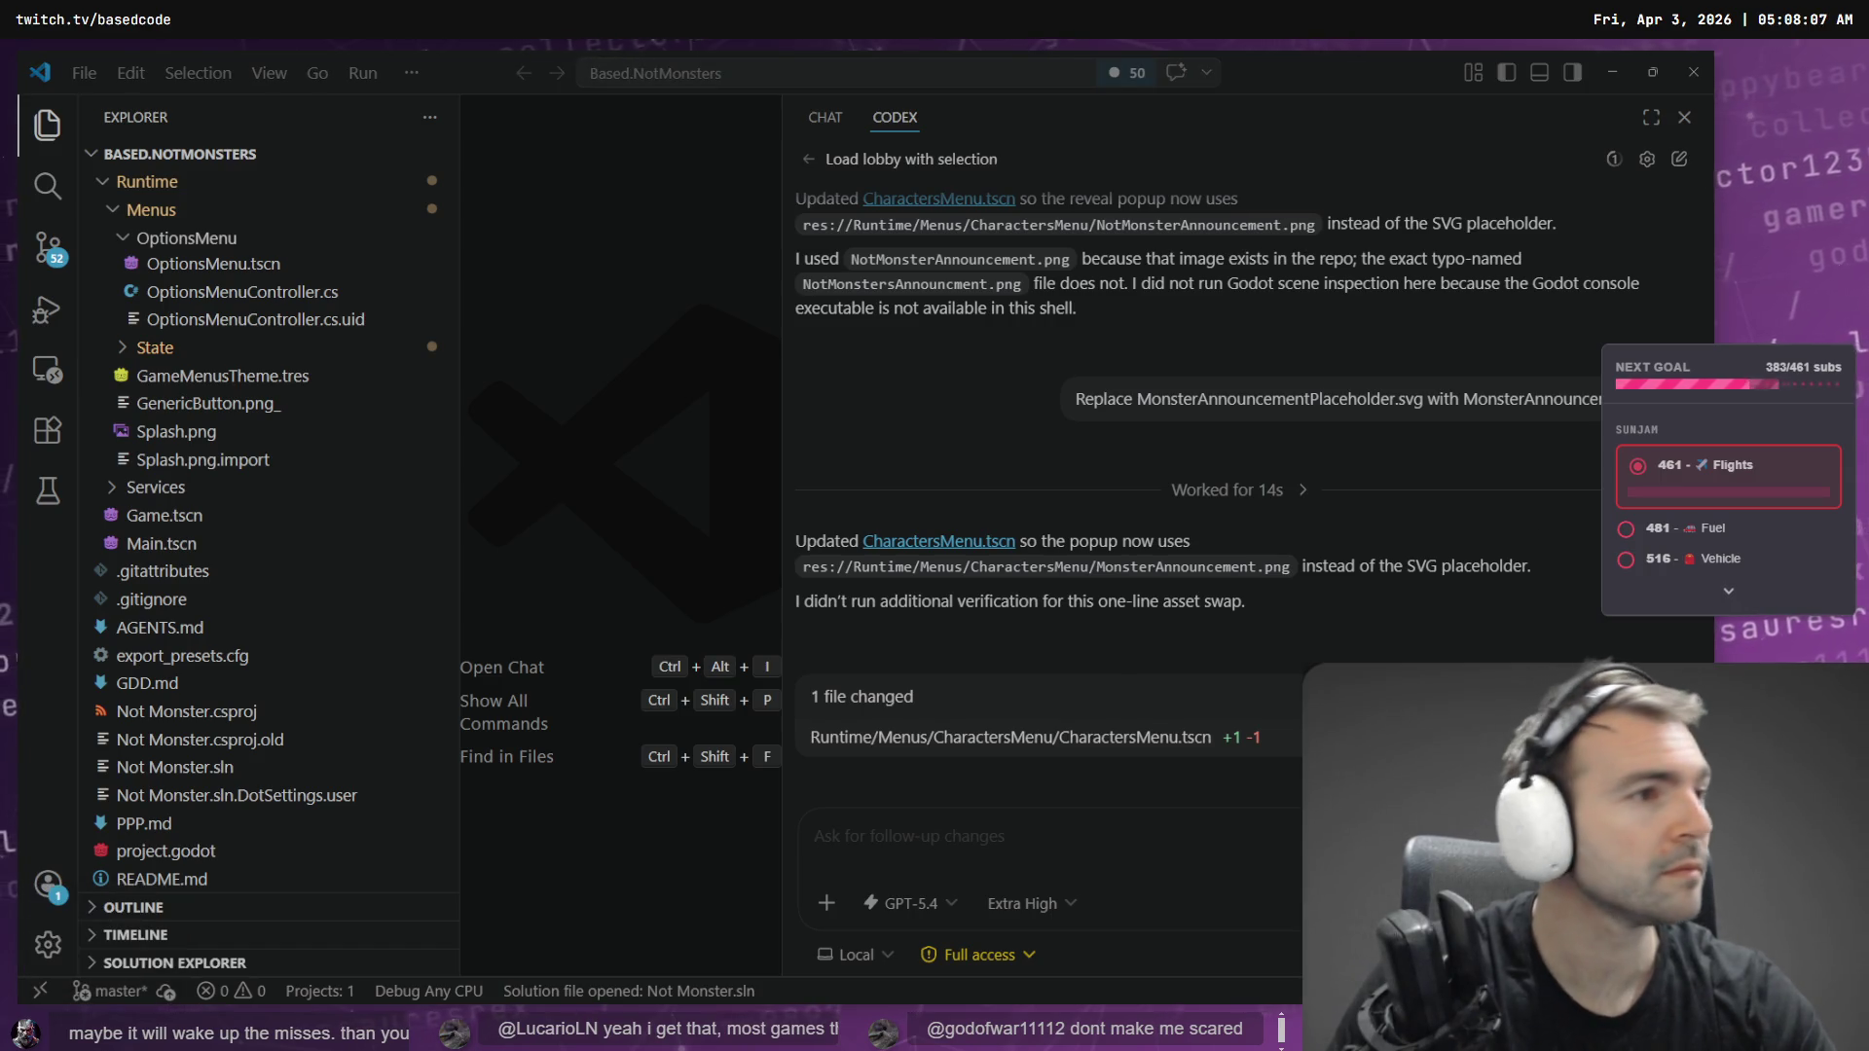
key("alt+Tab")
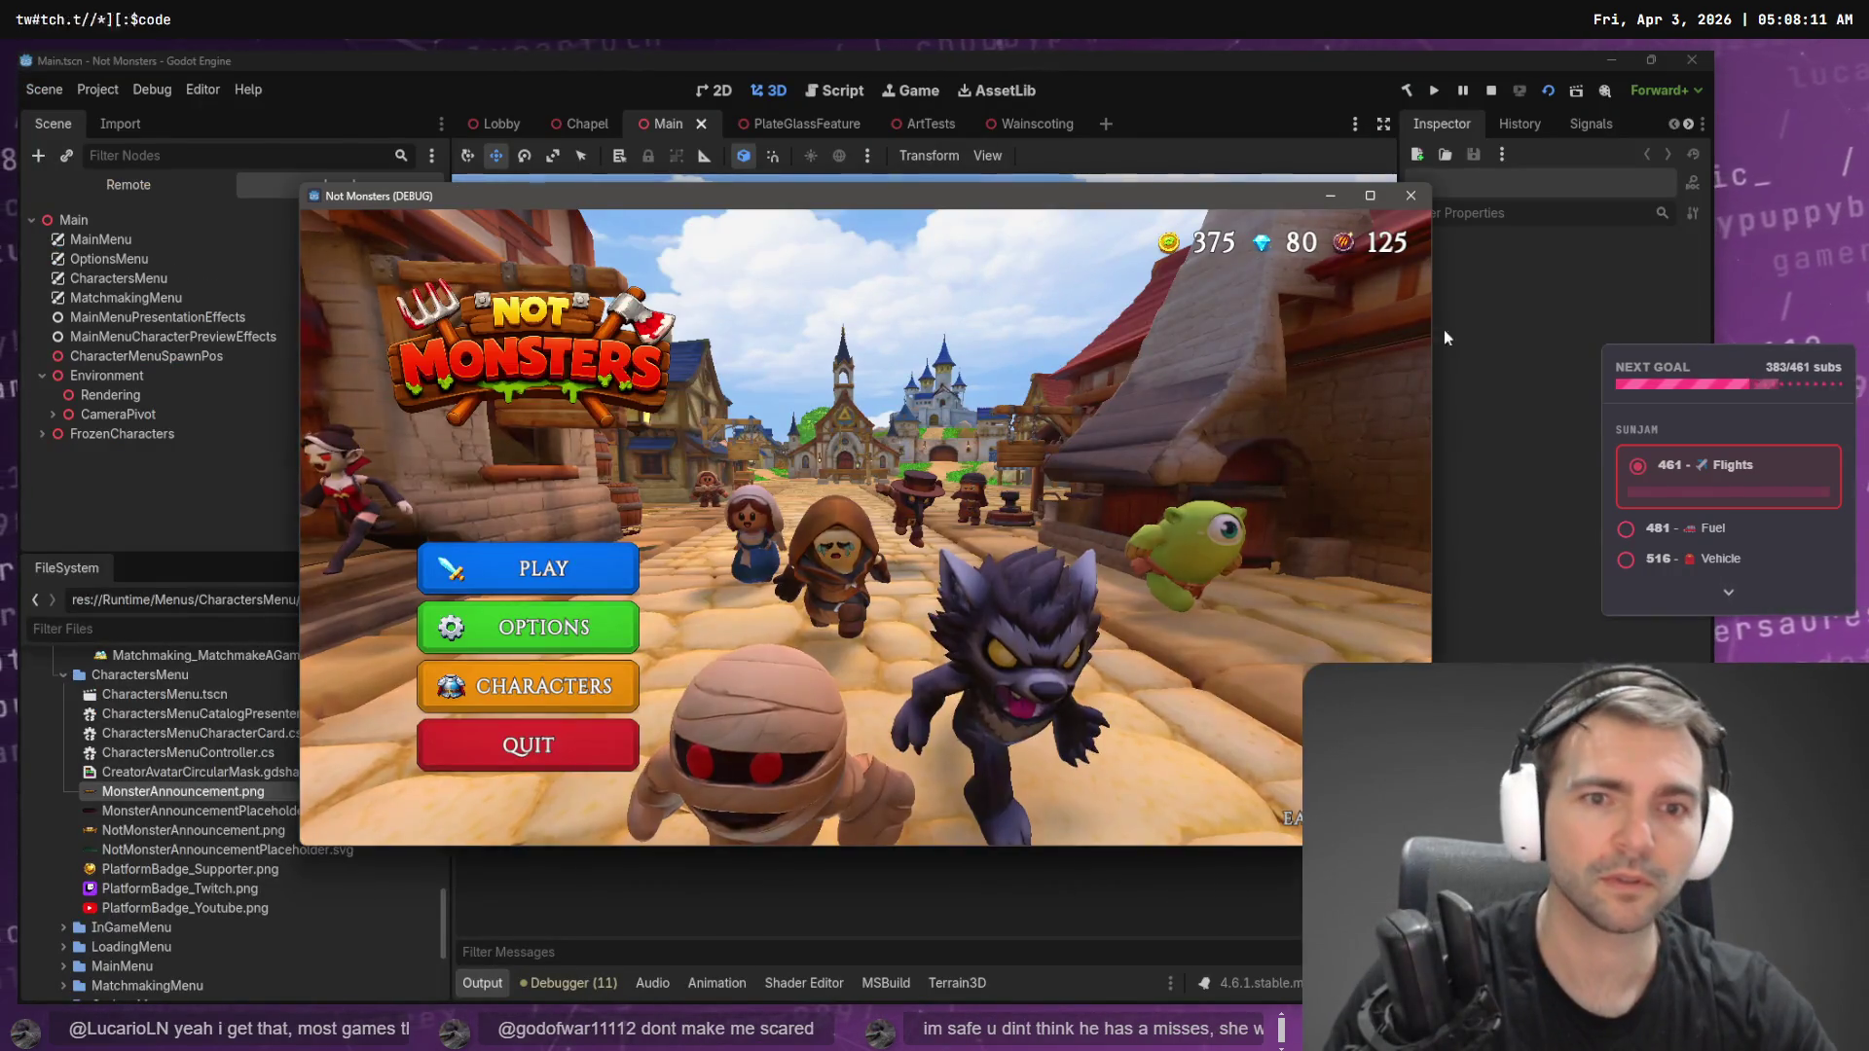
- Stop the old run, relaunch Not Monsters, and open Play Online from its main menu
key("F8")
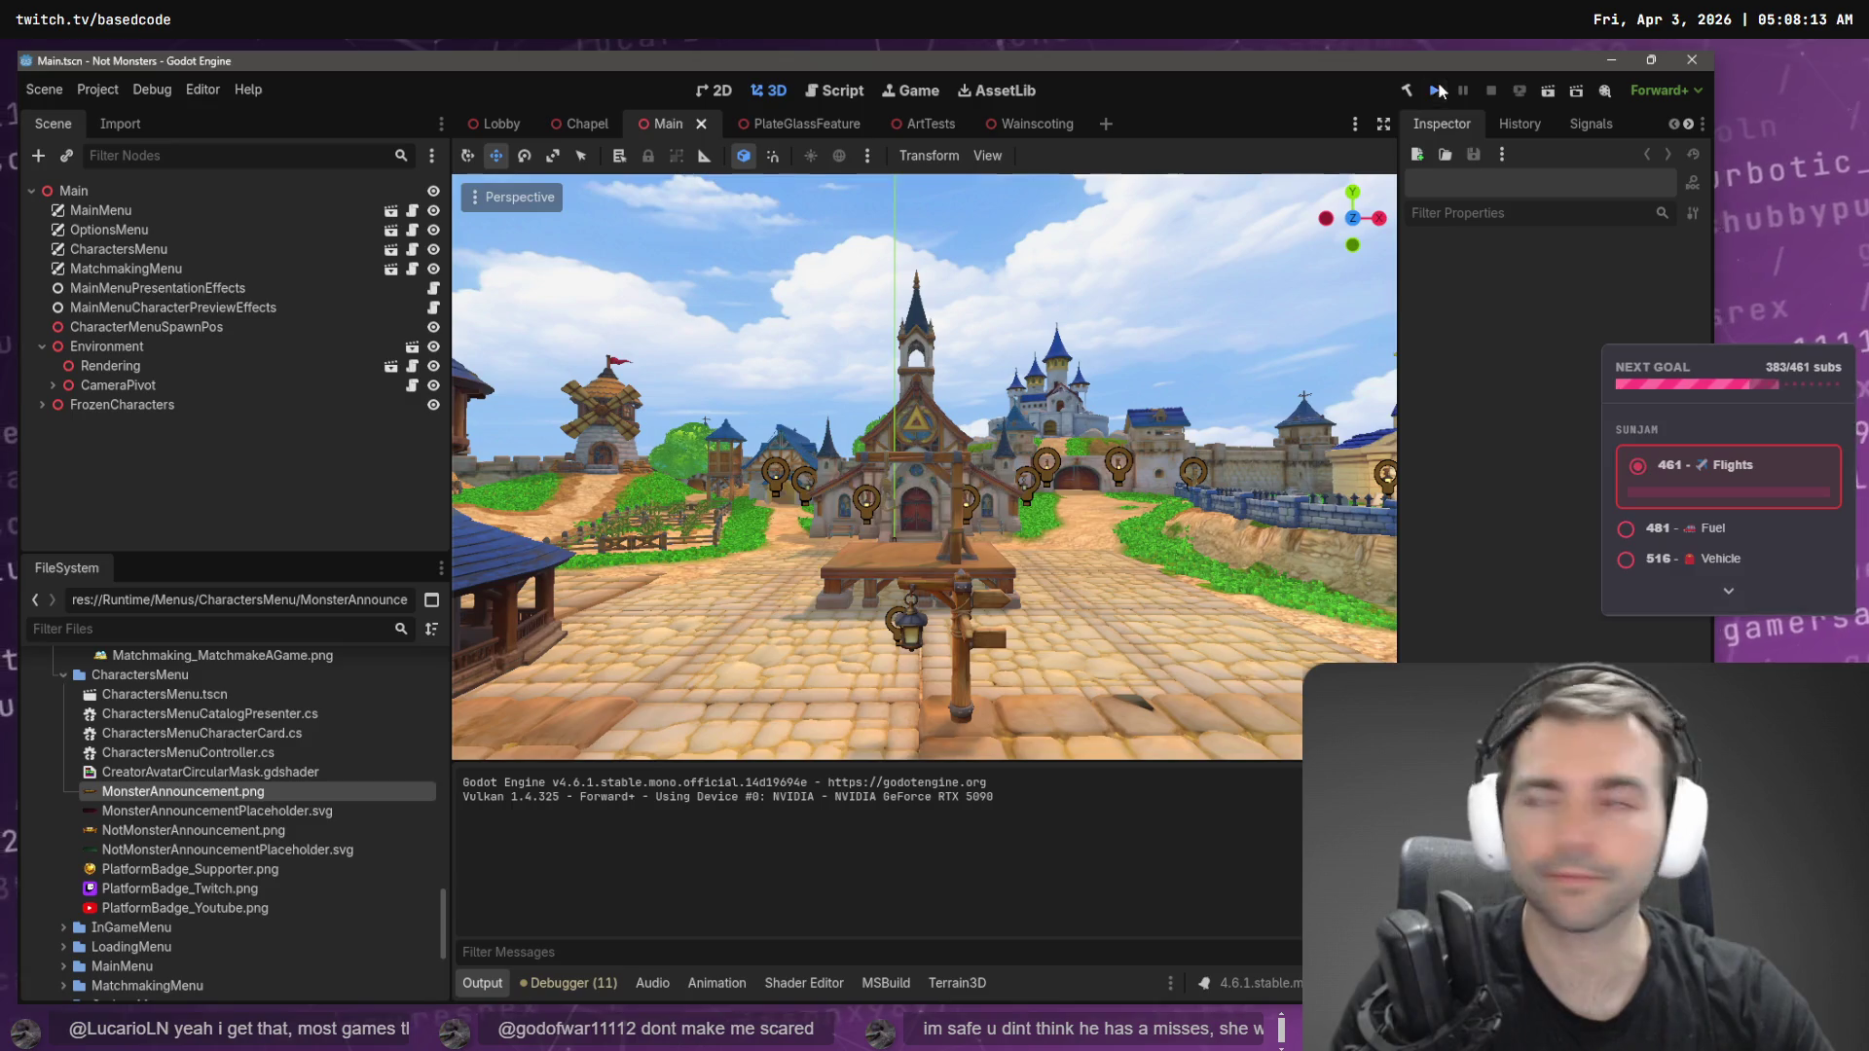
left_click(1437, 91)
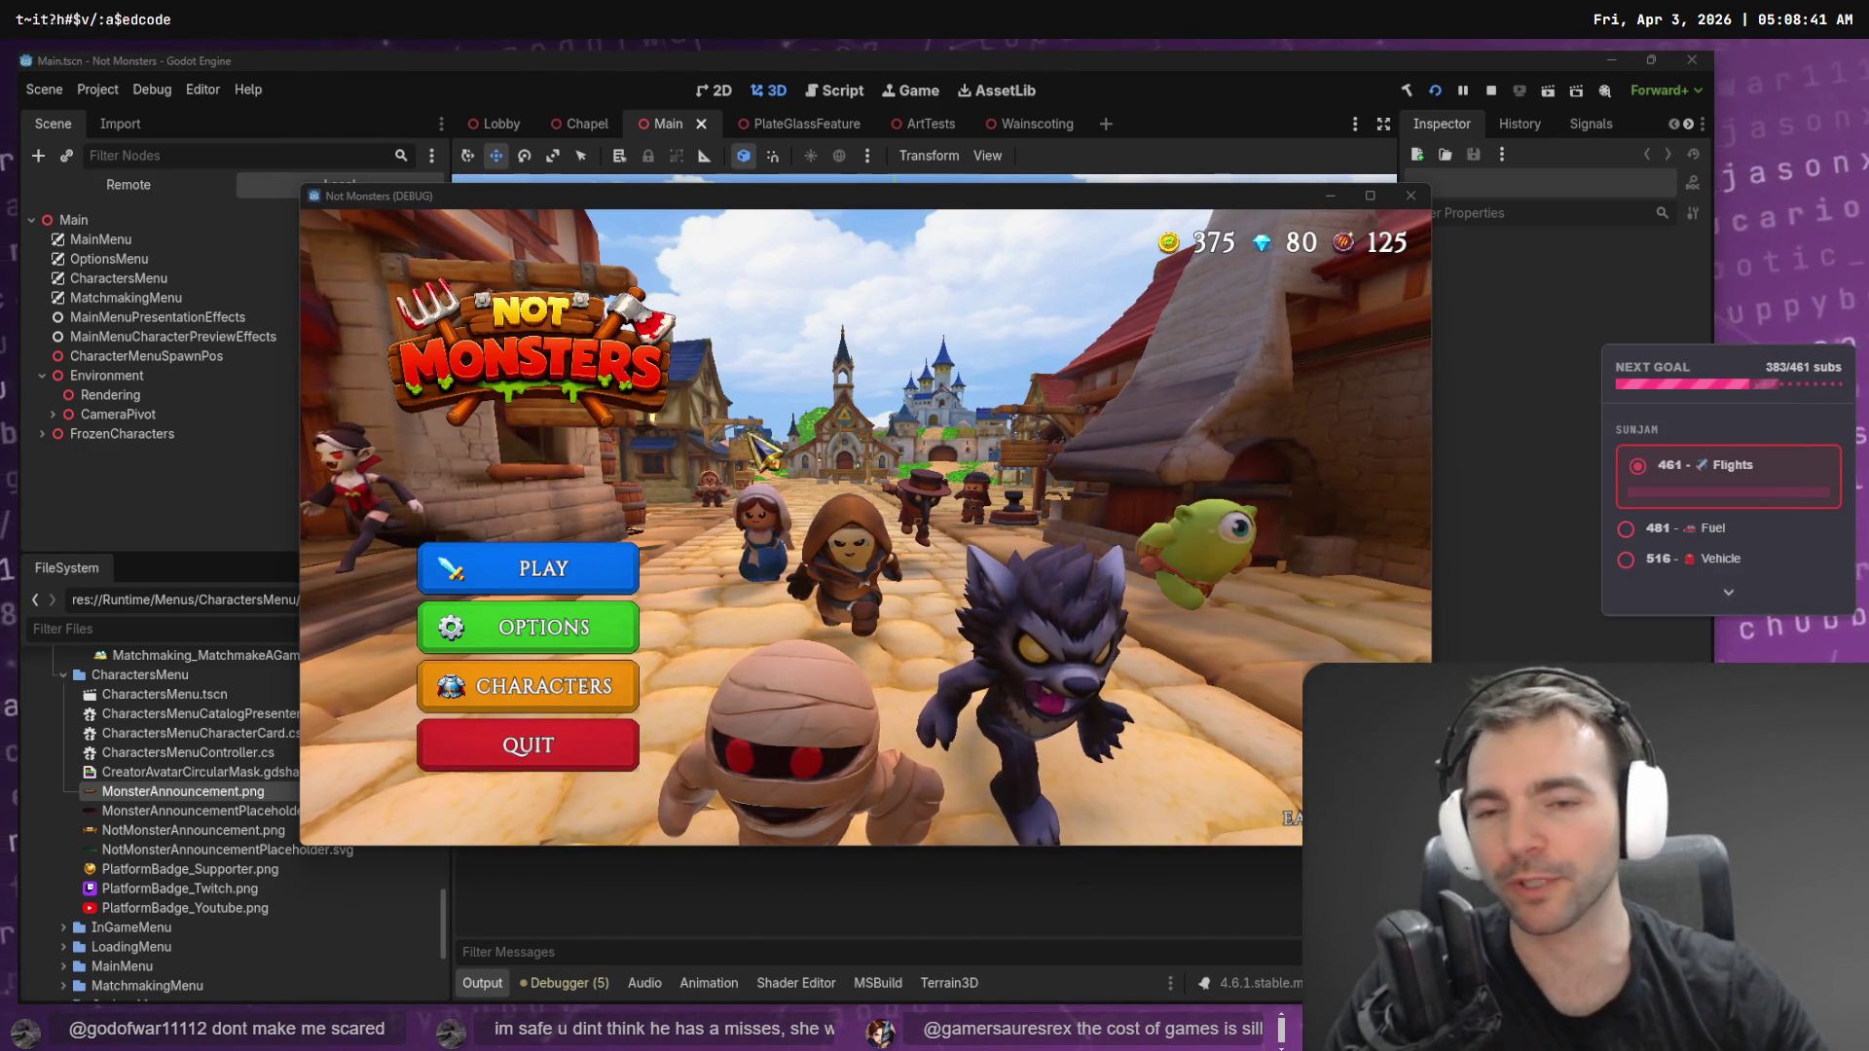
left_click(683, 477)
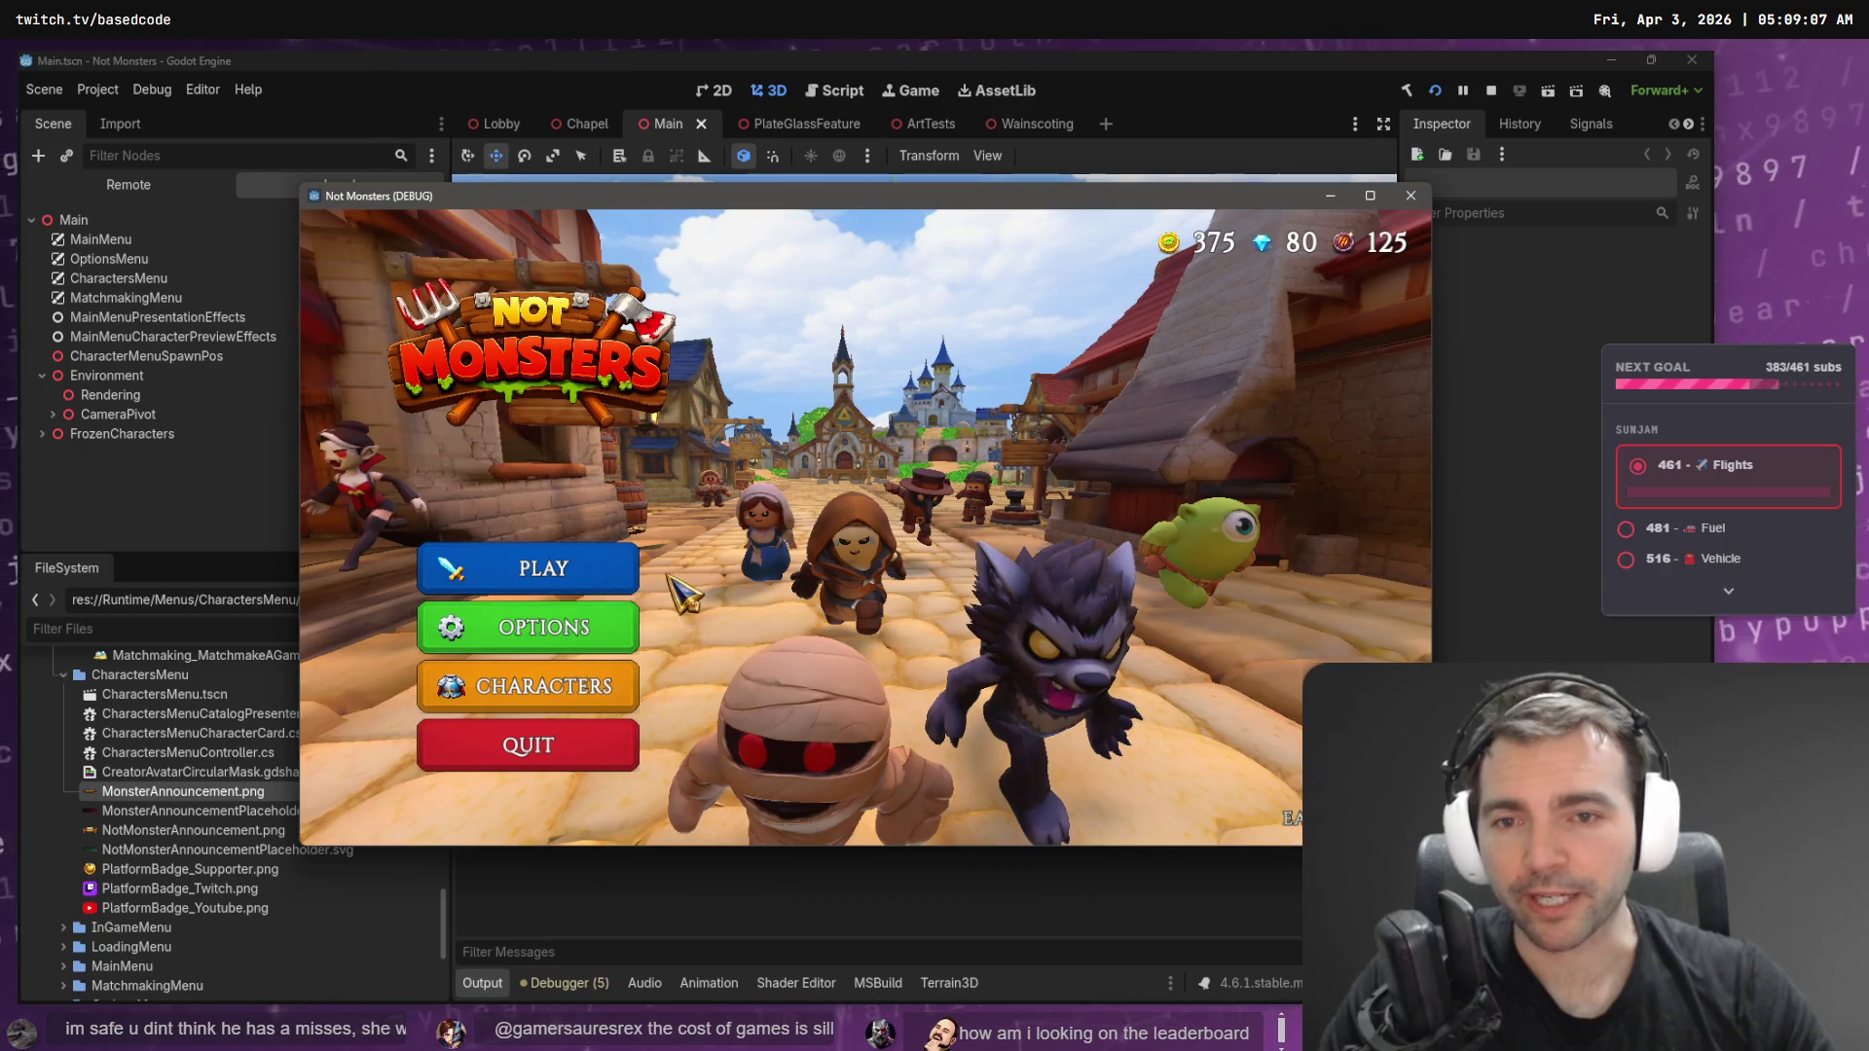
left_click(584, 582)
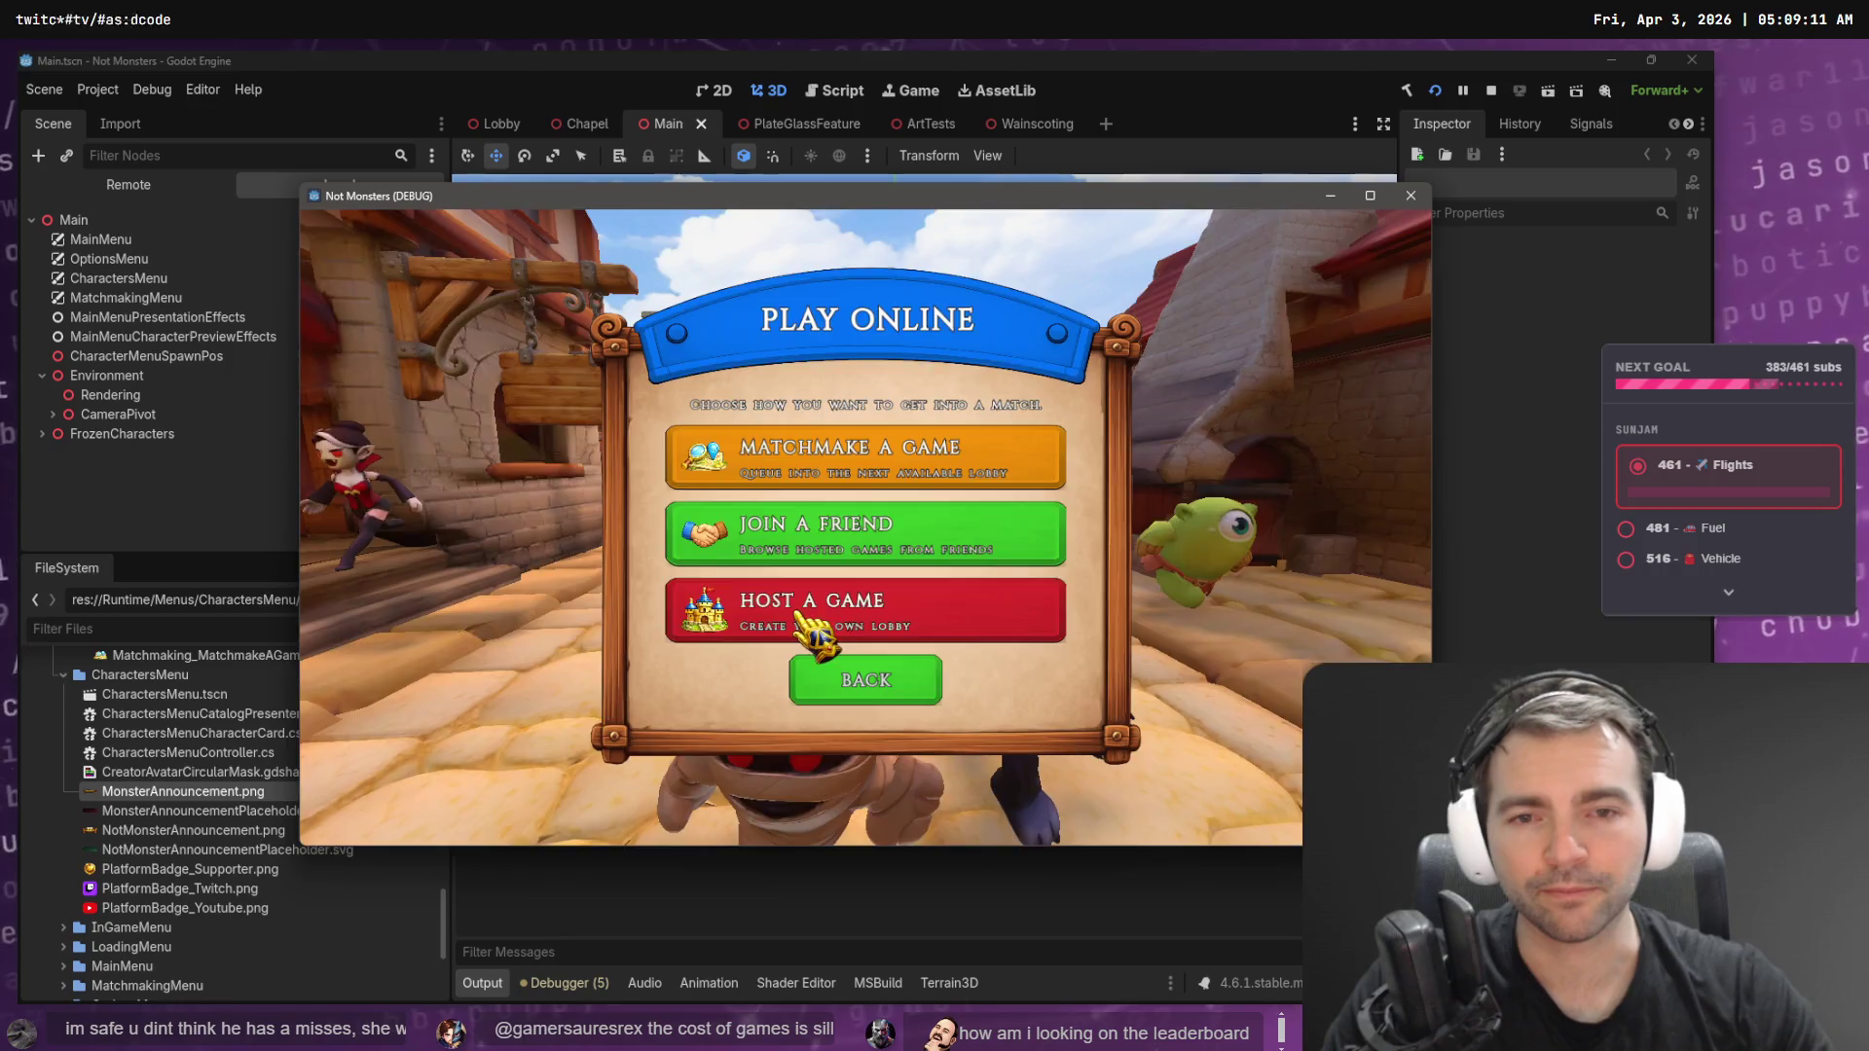
- Host a game, pick the Blacksmith for the role reveal, then leave the match
left_click(865, 686)
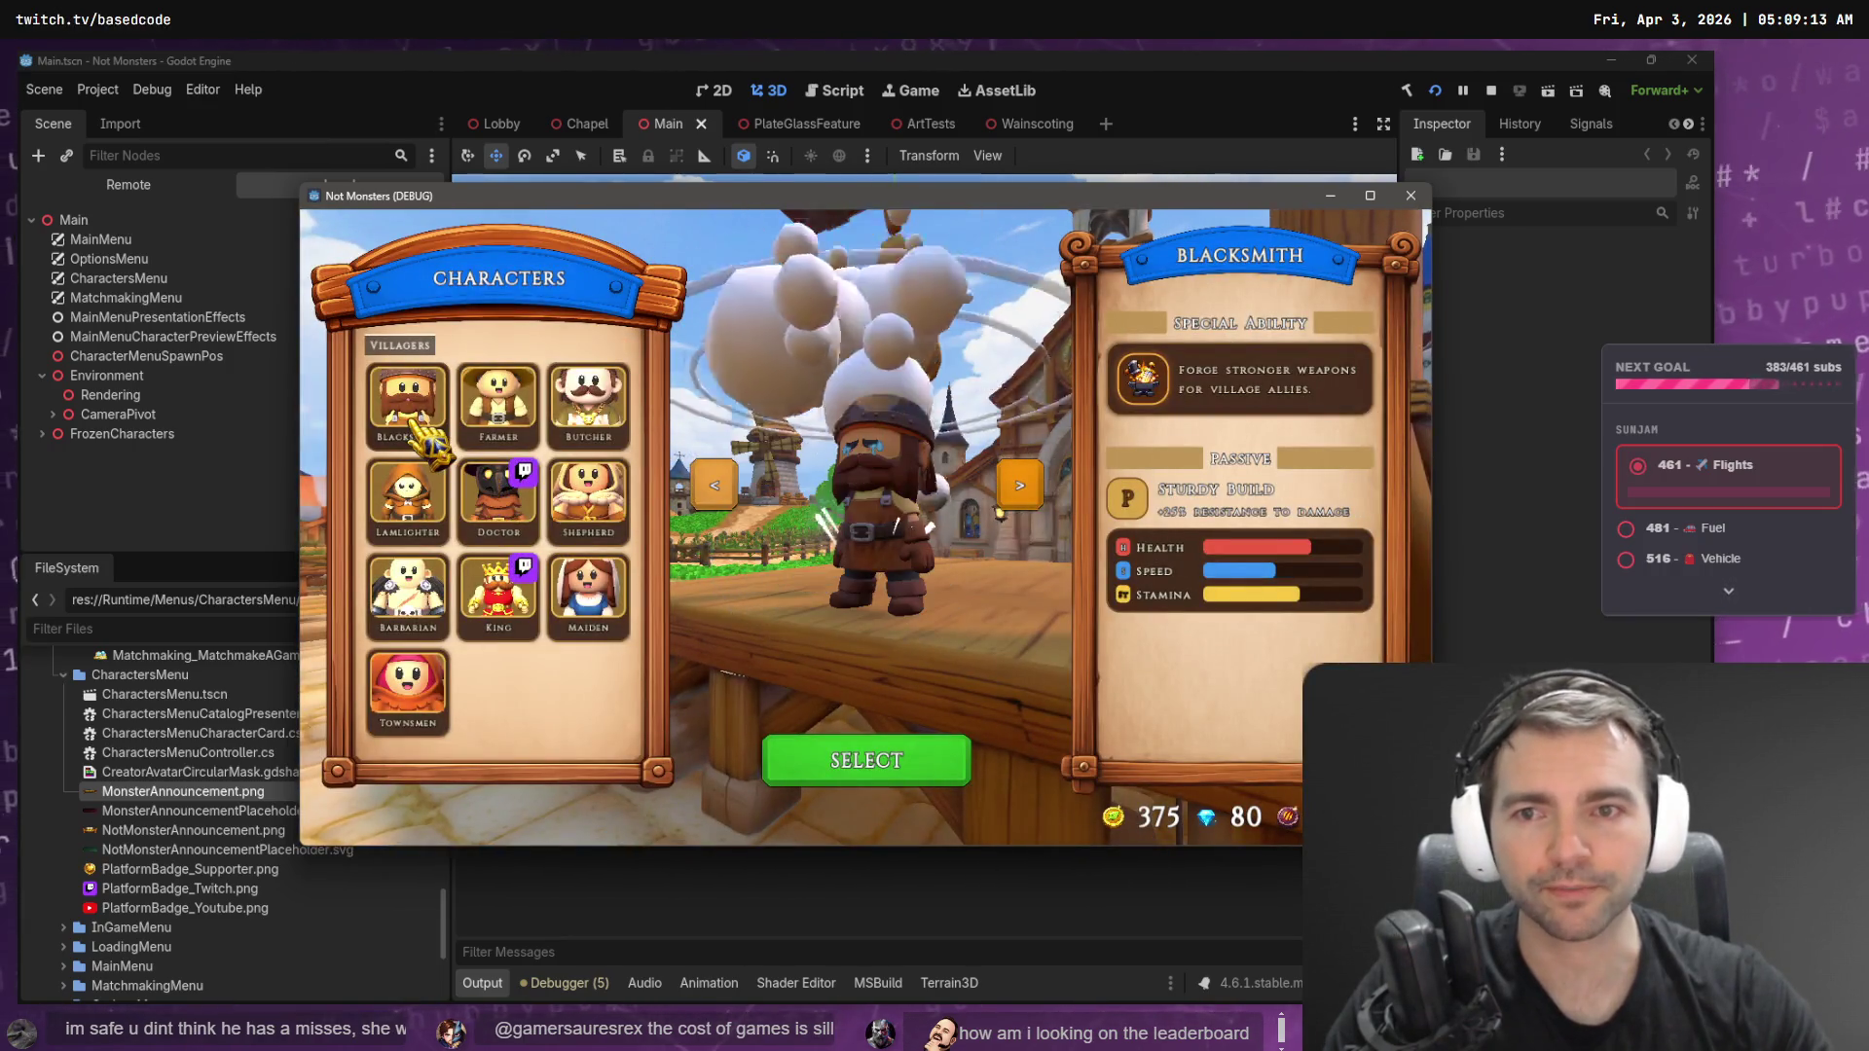
left_click(866, 764)
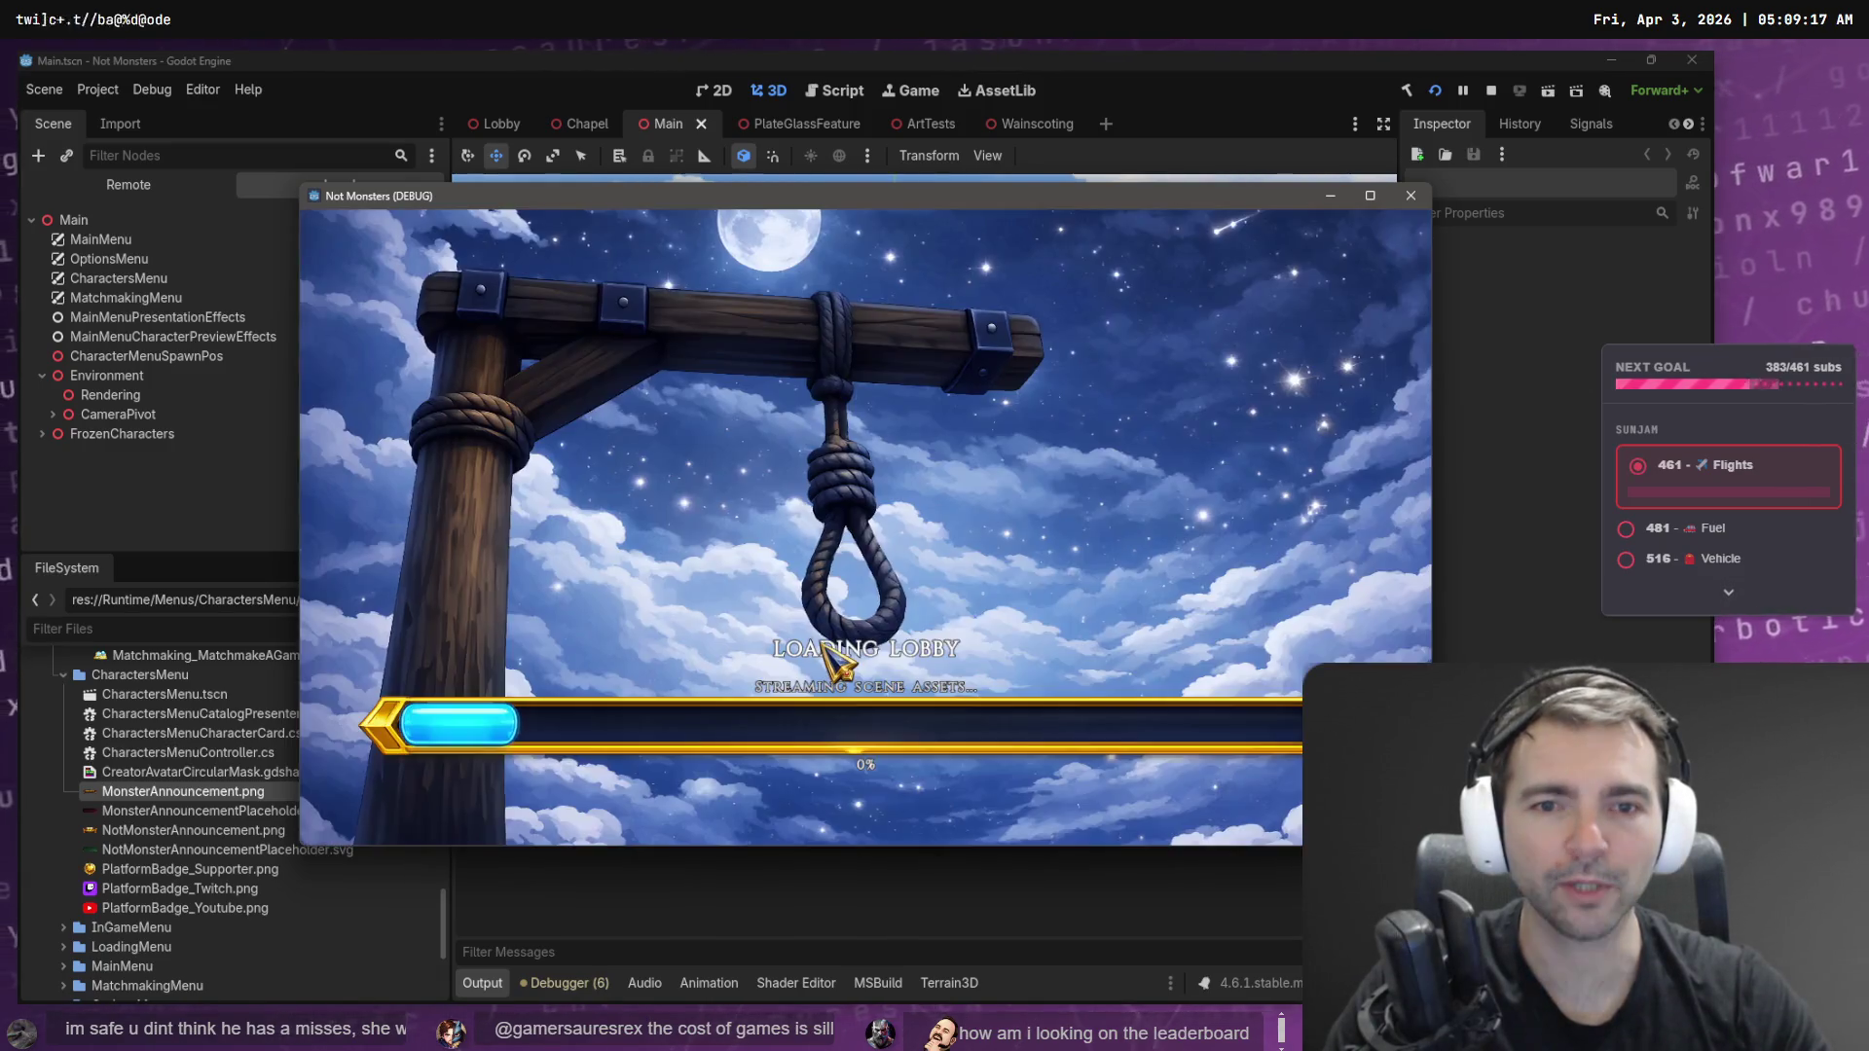
key("Escape")
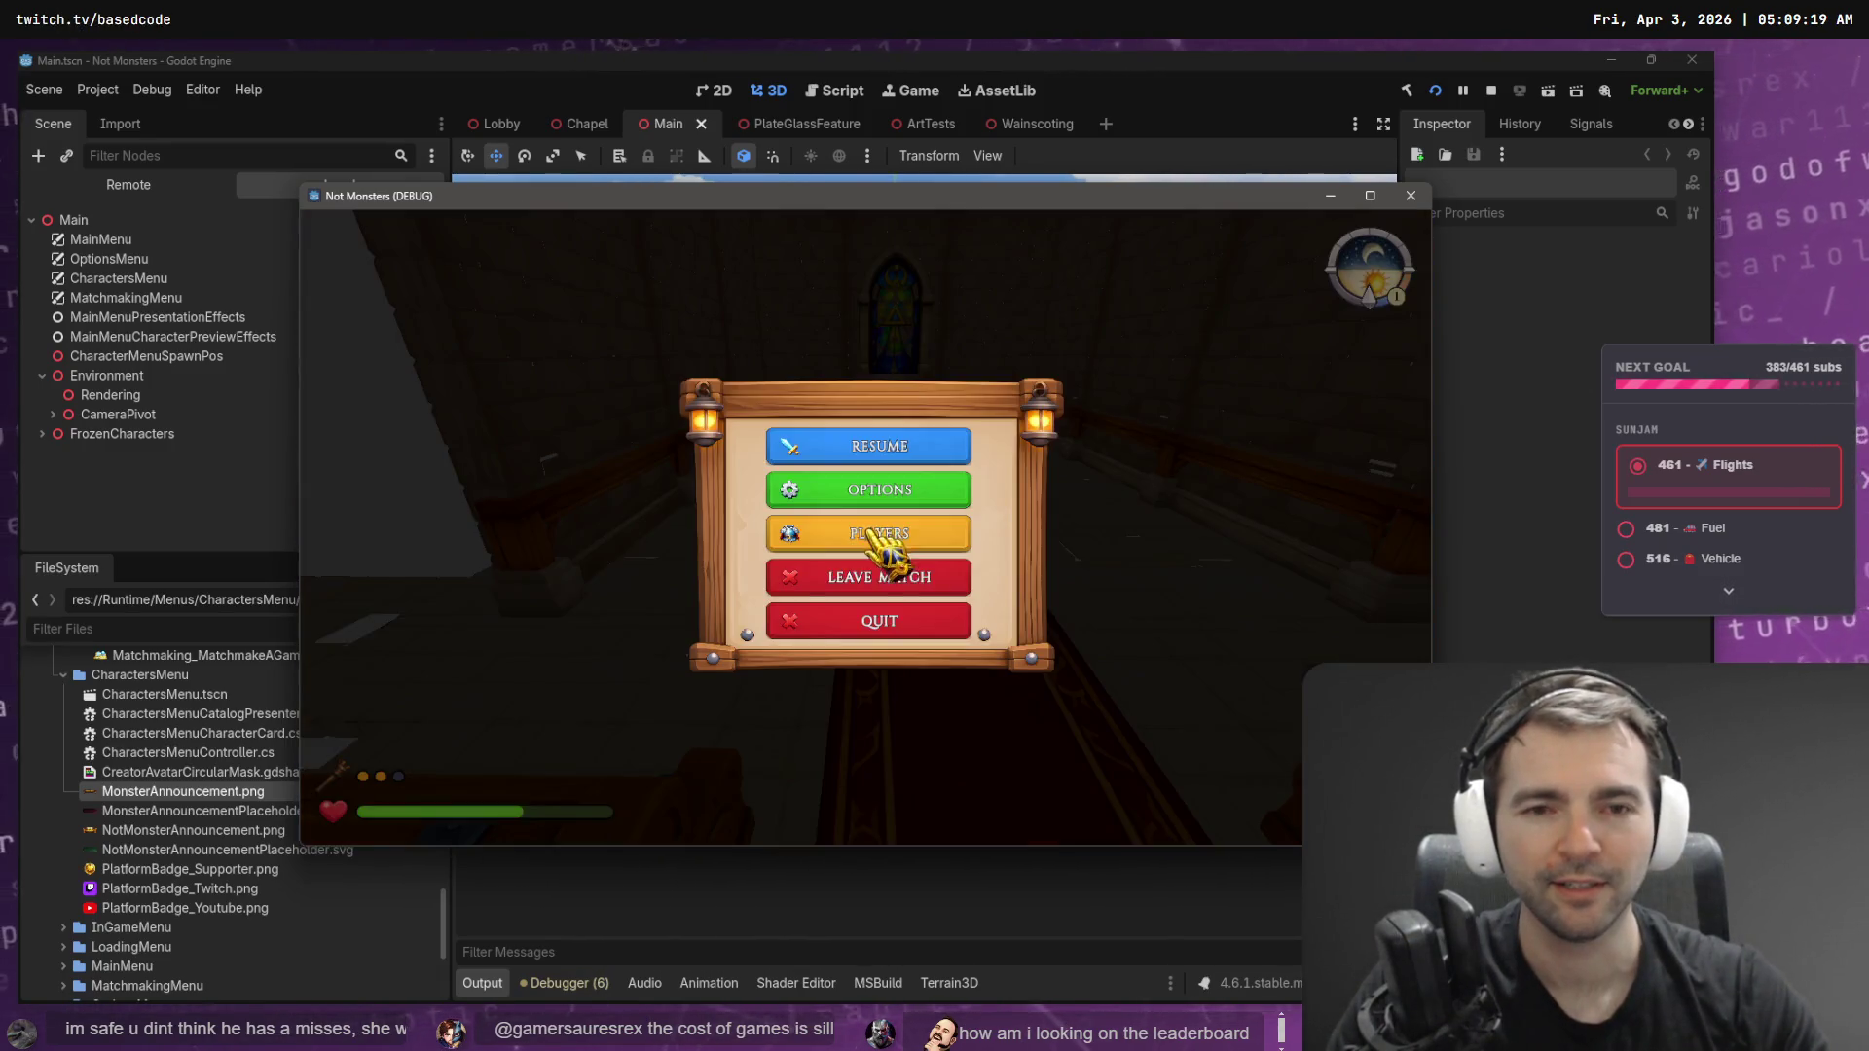
left_click(895, 562)
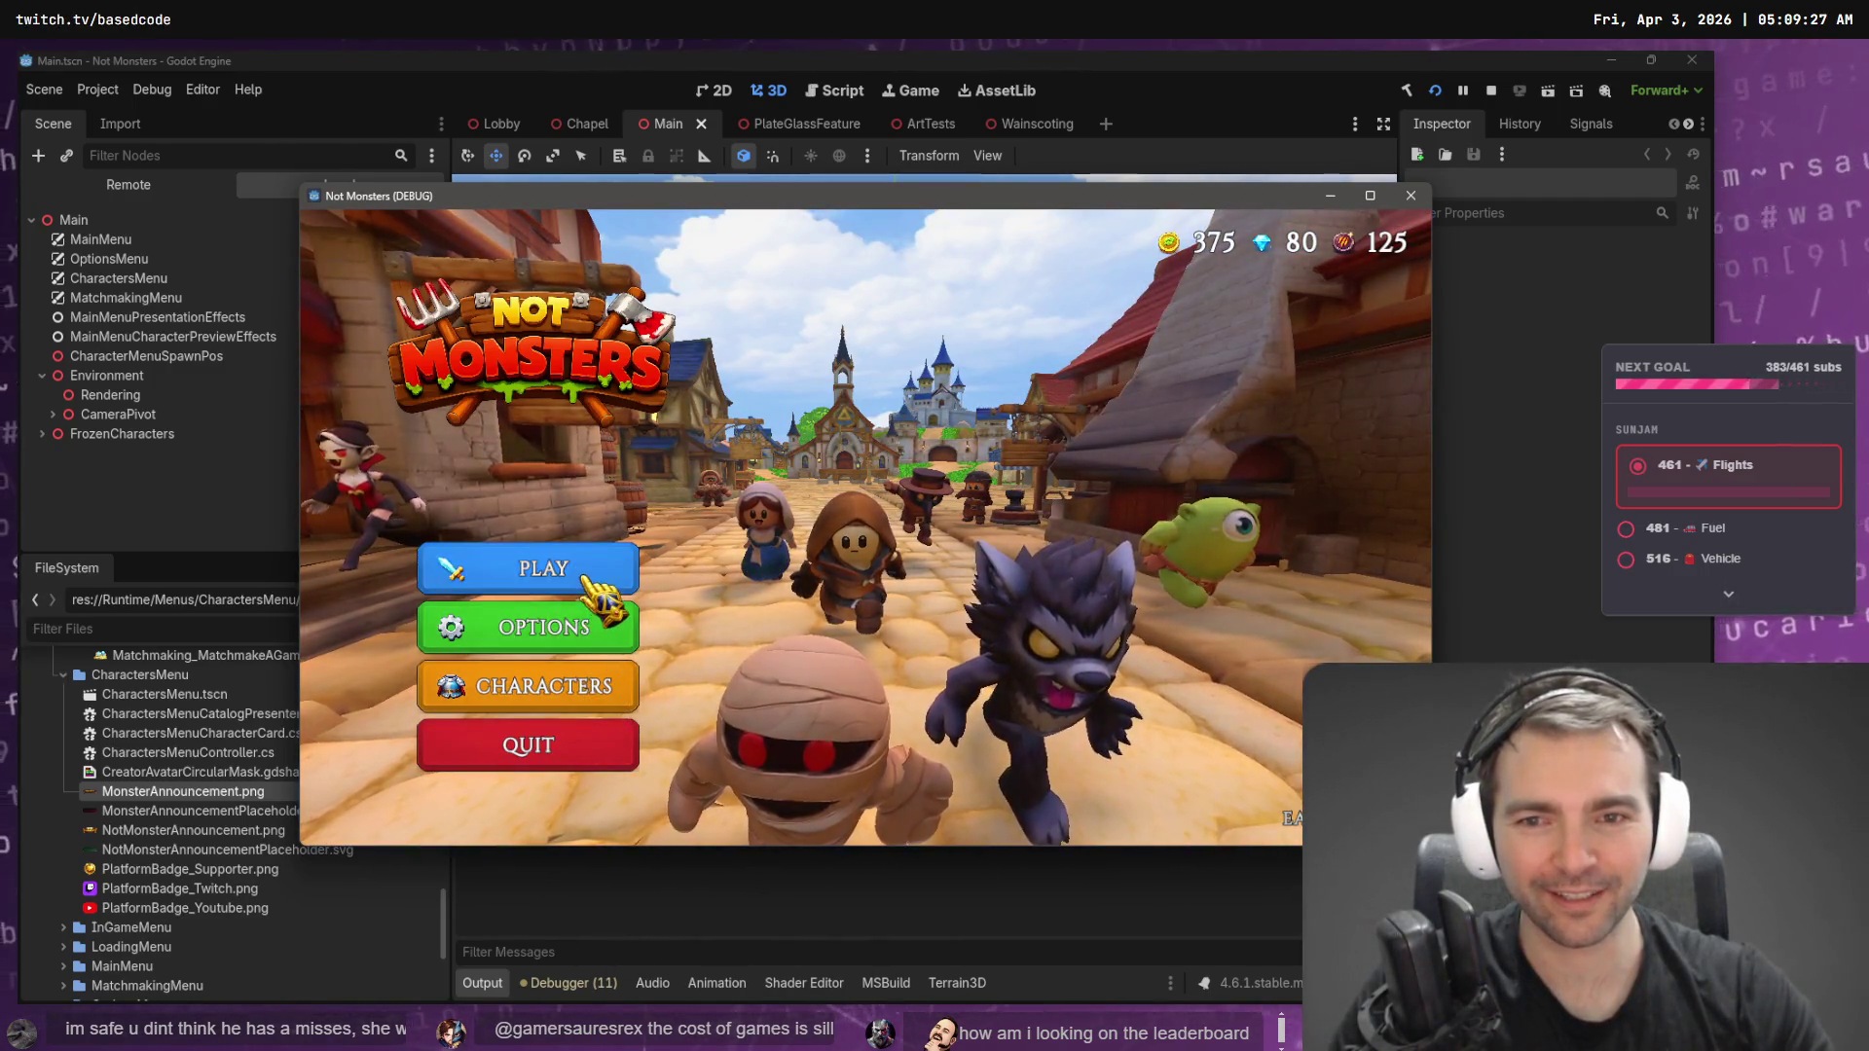
- Host a new game and pick the Doctor to see the role reveal
left_click(535, 572)
left_click(869, 605)
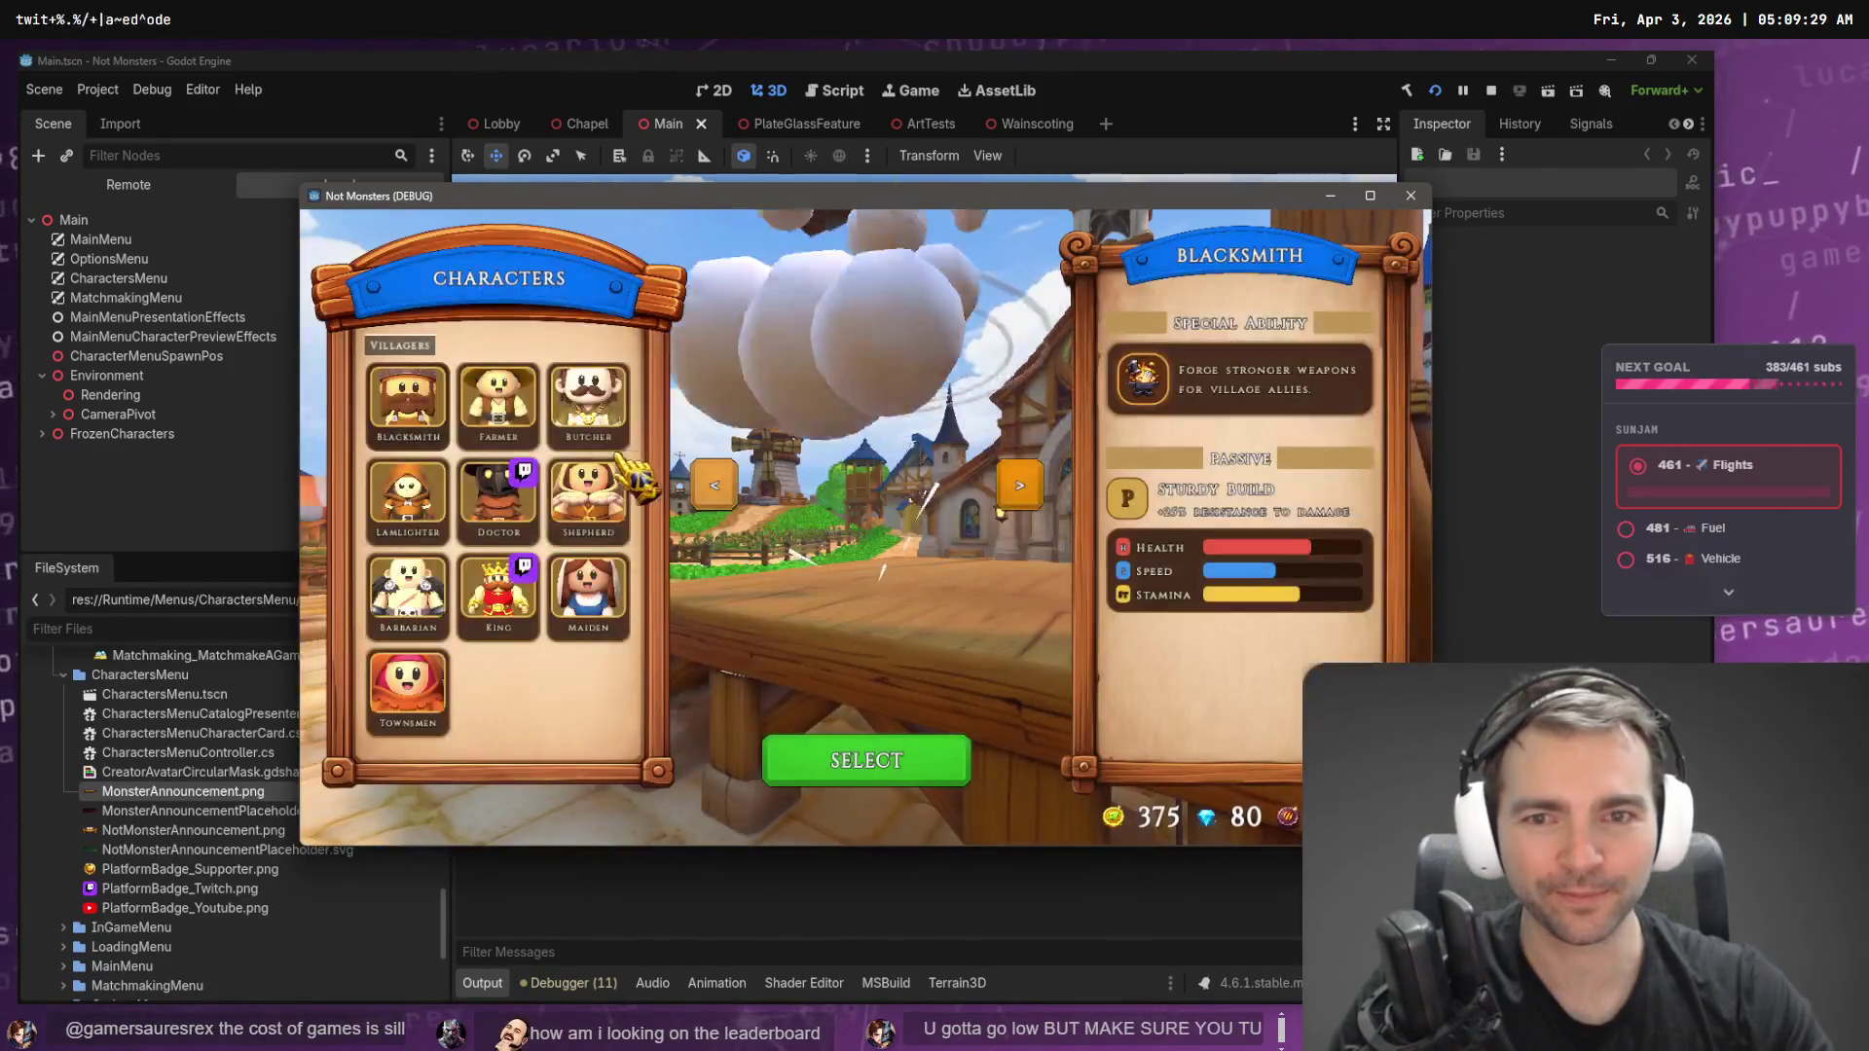
left_click(881, 762)
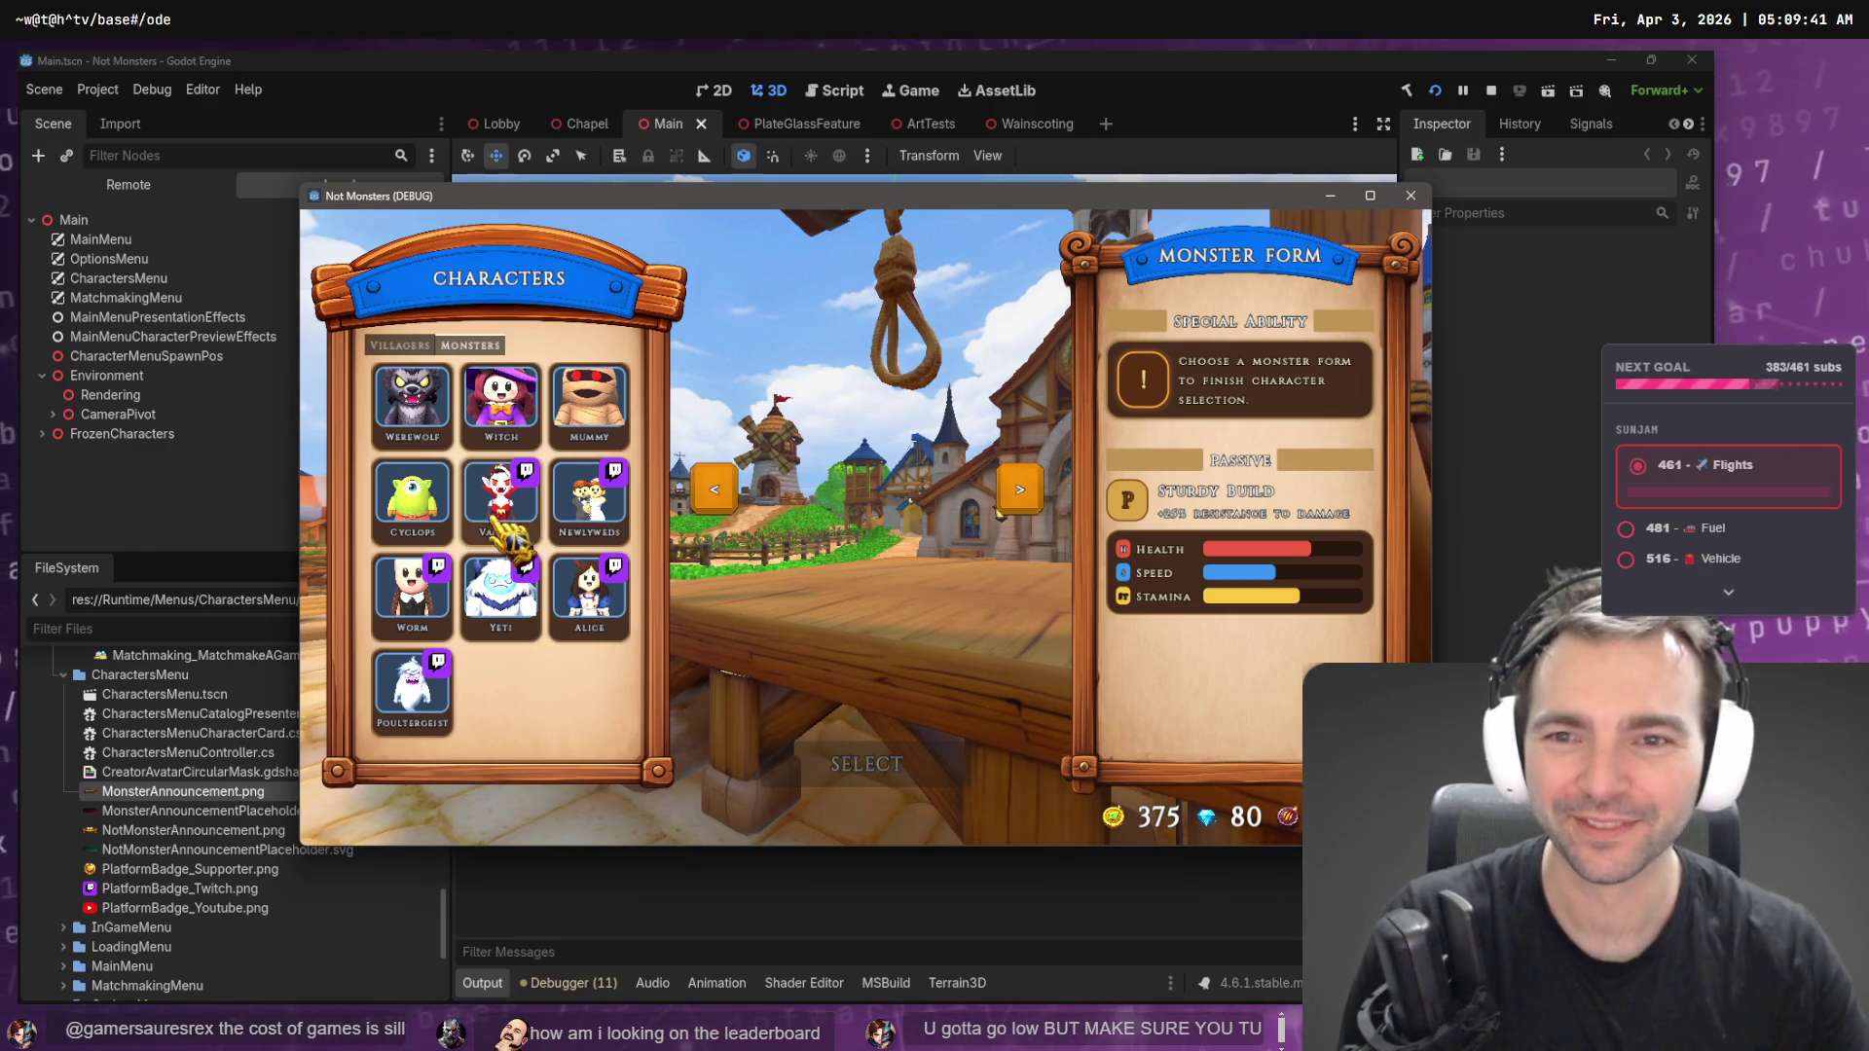
- Host again, lock in the Doctor to start the match, then leave via the pause menu
left_click(777, 754)
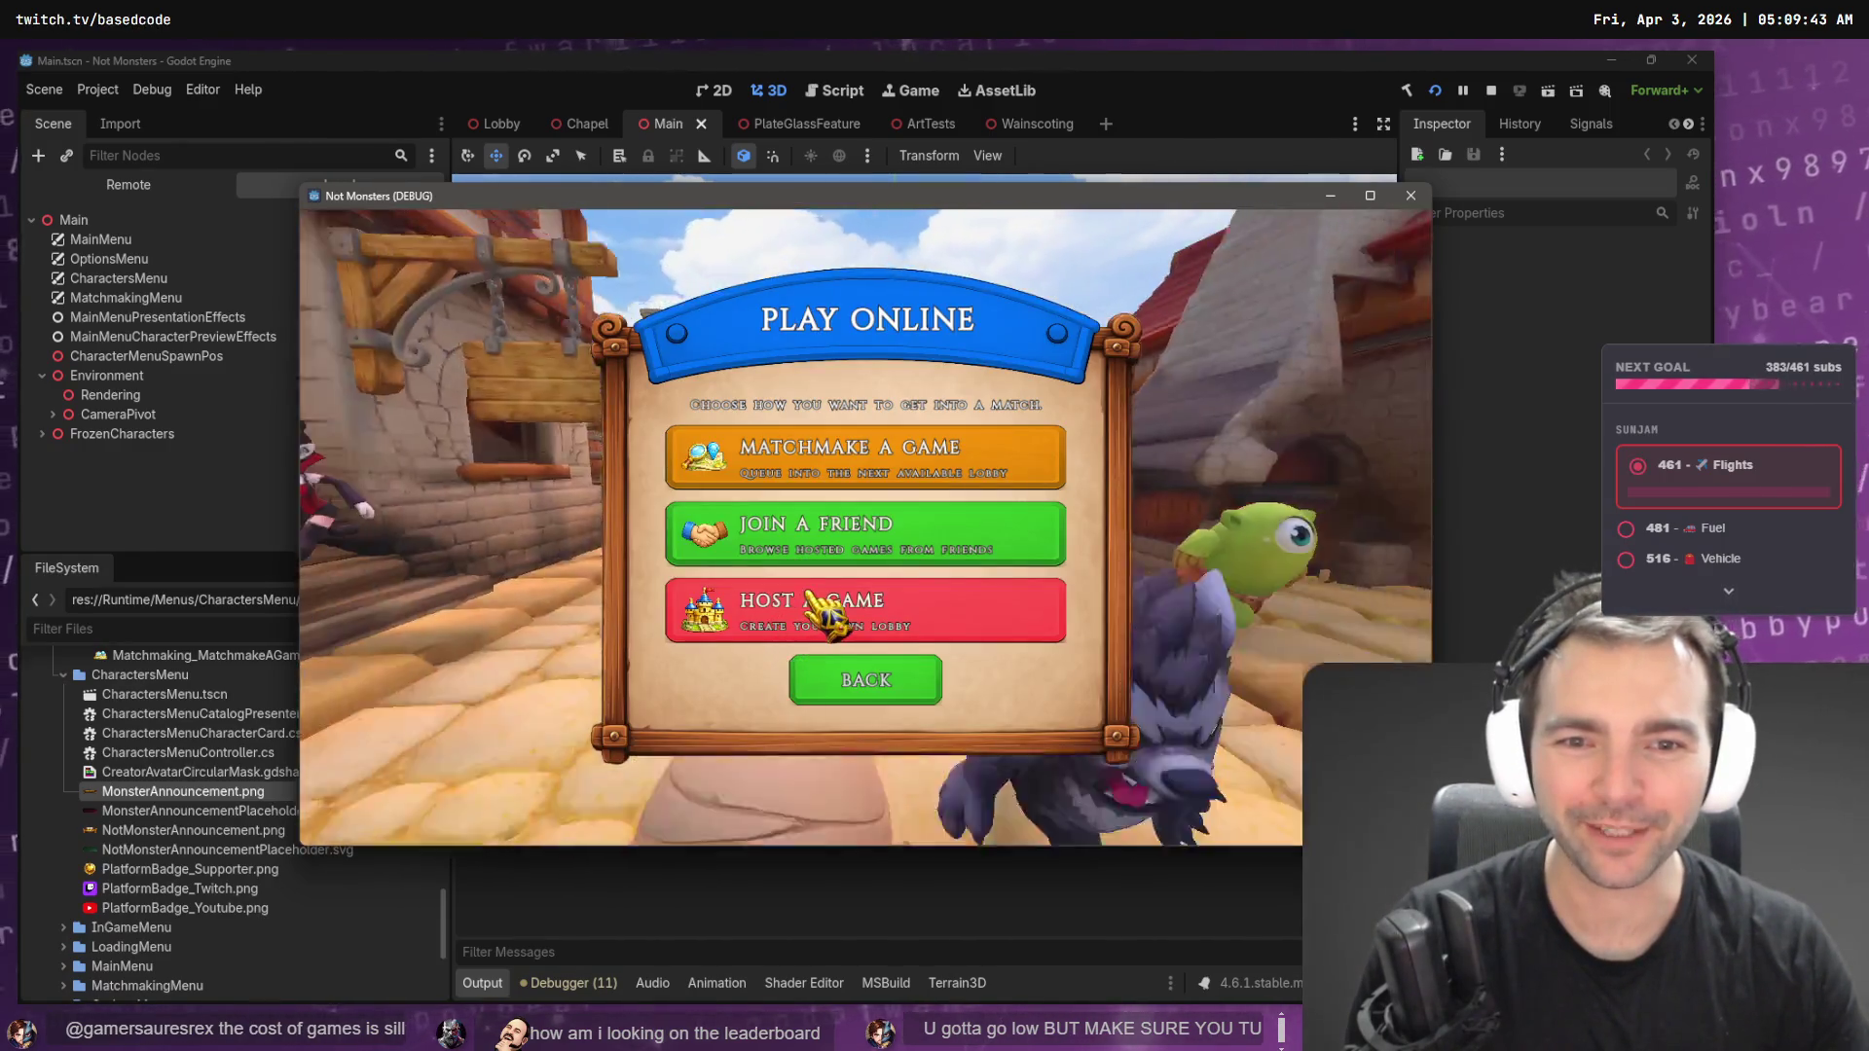
left_click(788, 623)
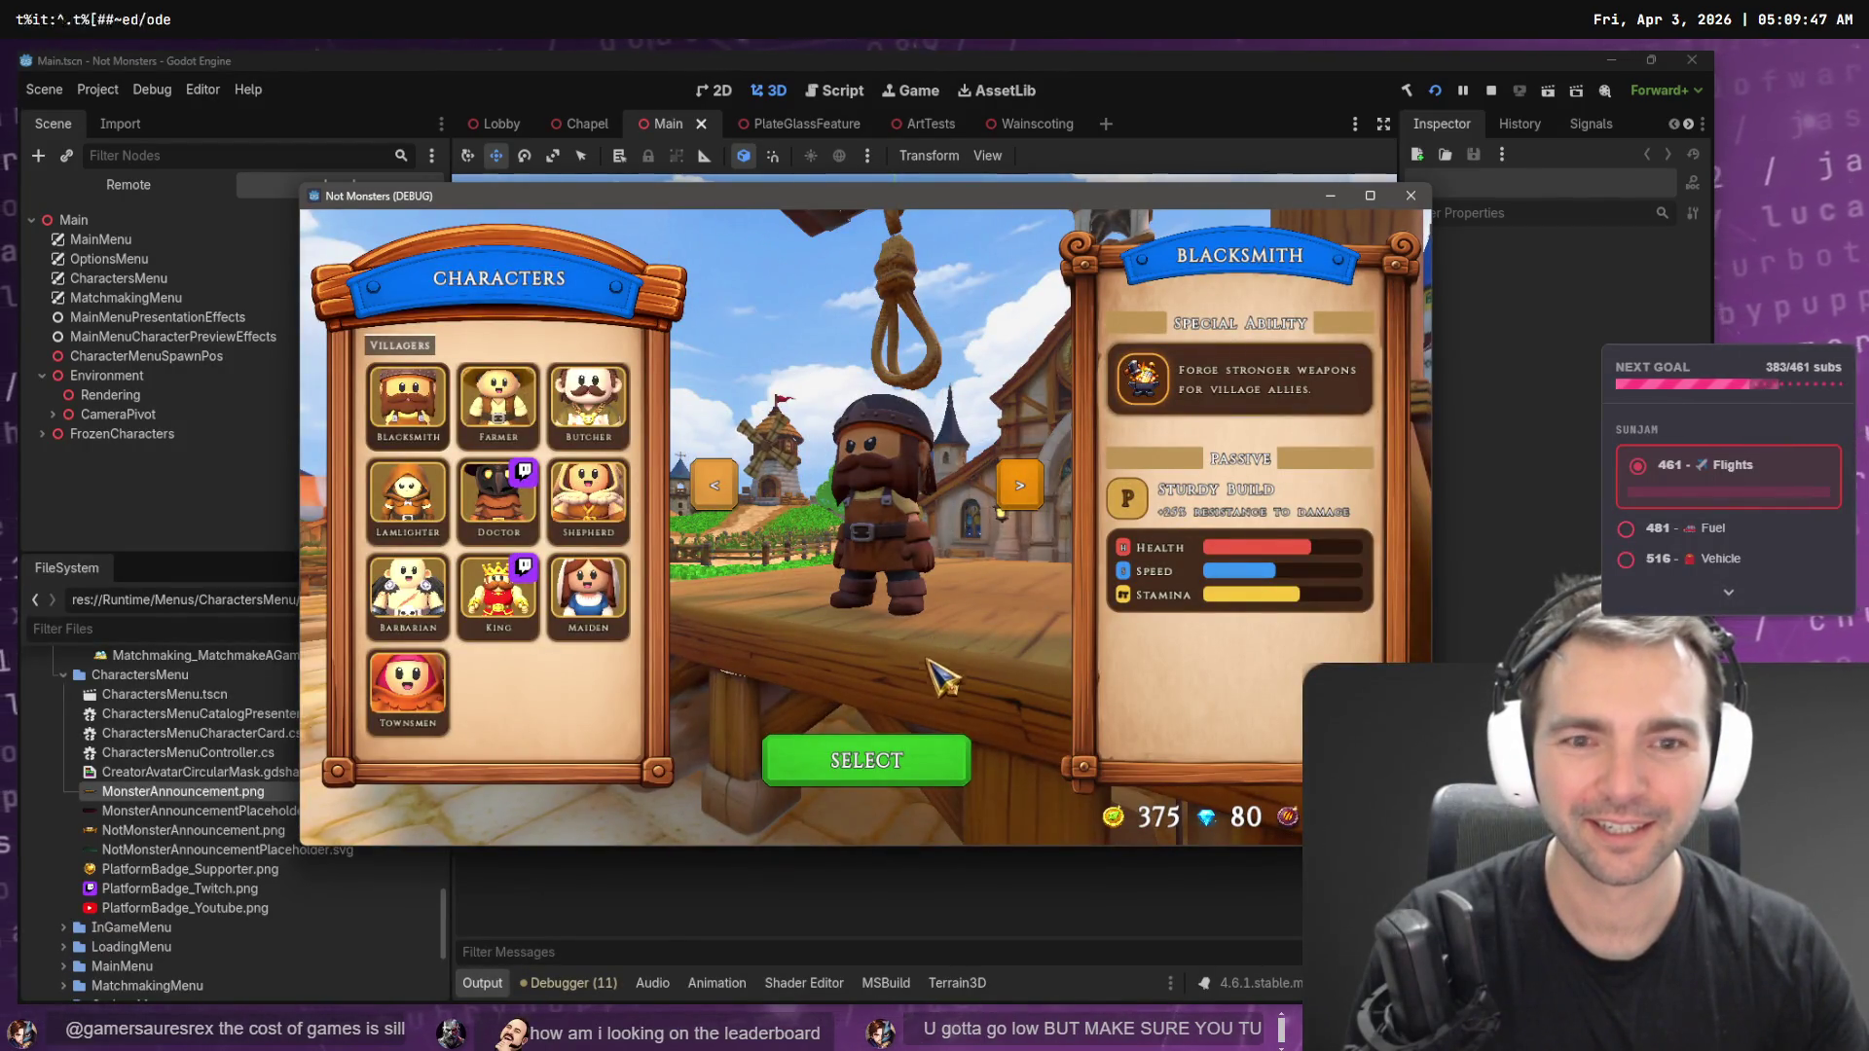
left_click(883, 763)
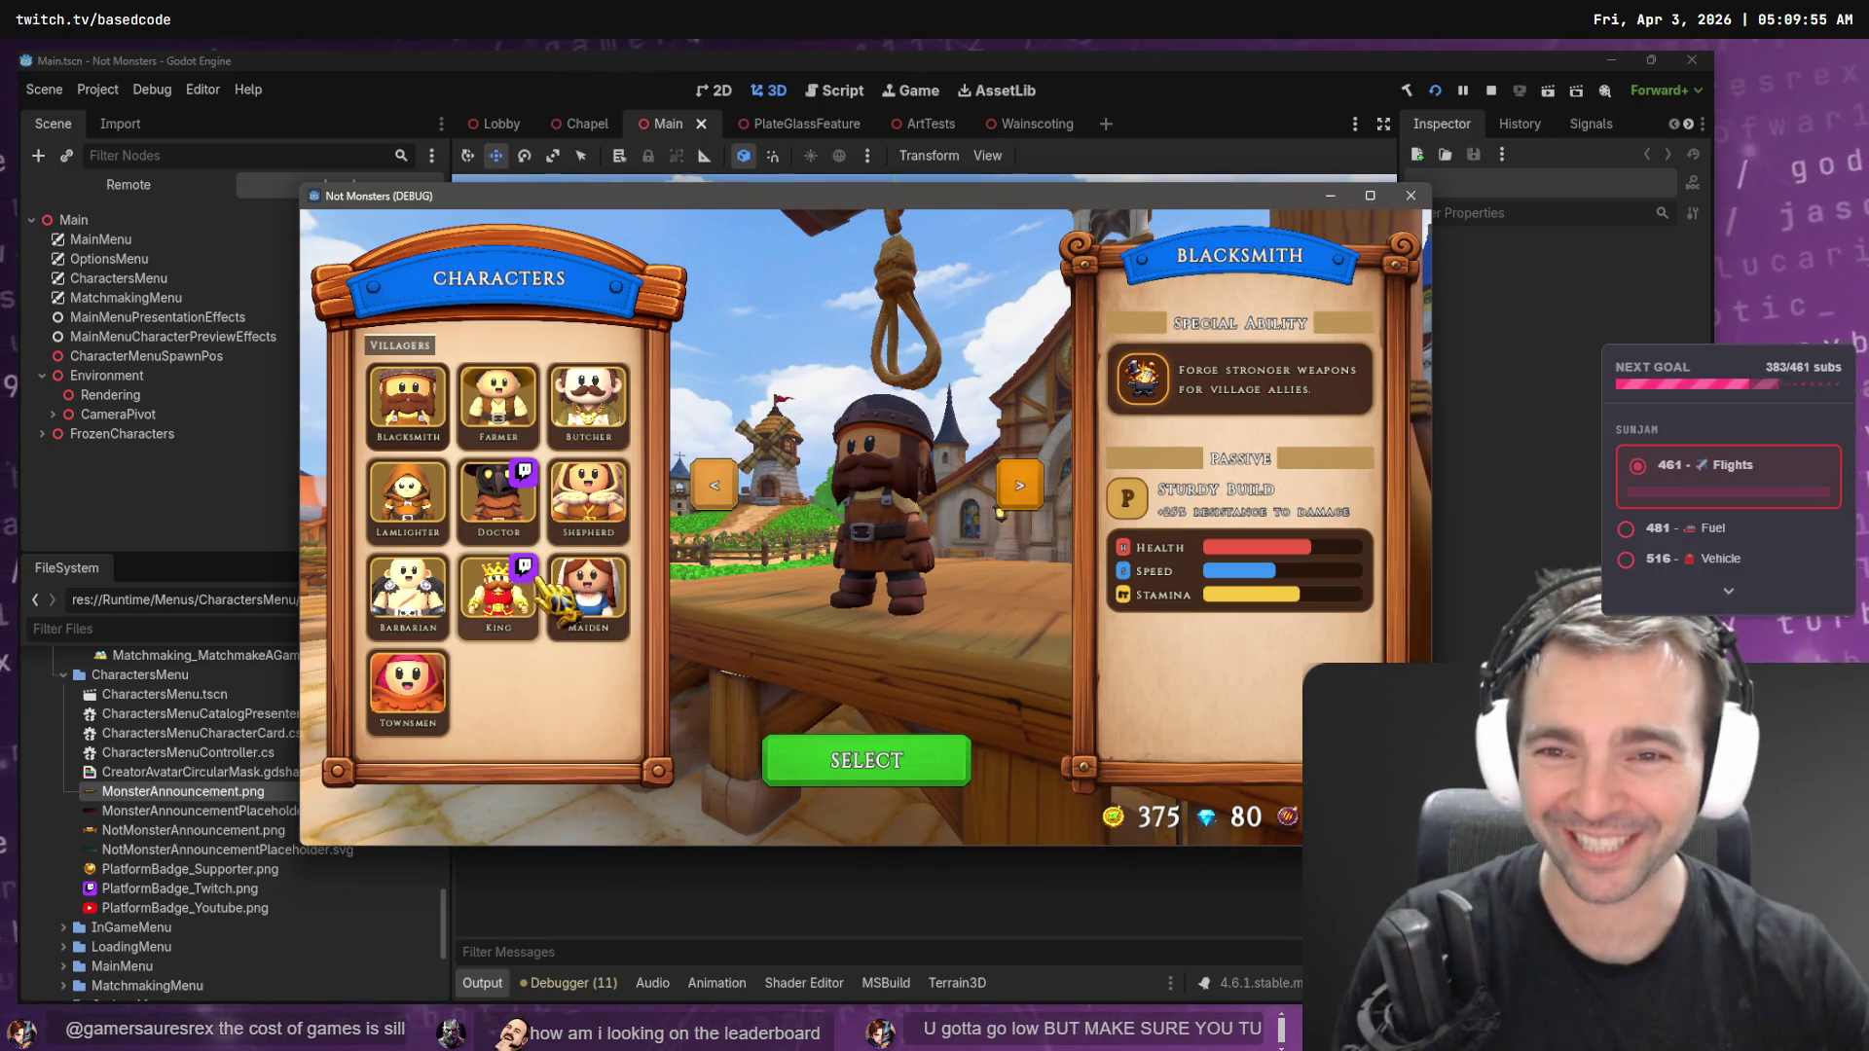
left_click(498, 511)
left_click(871, 762)
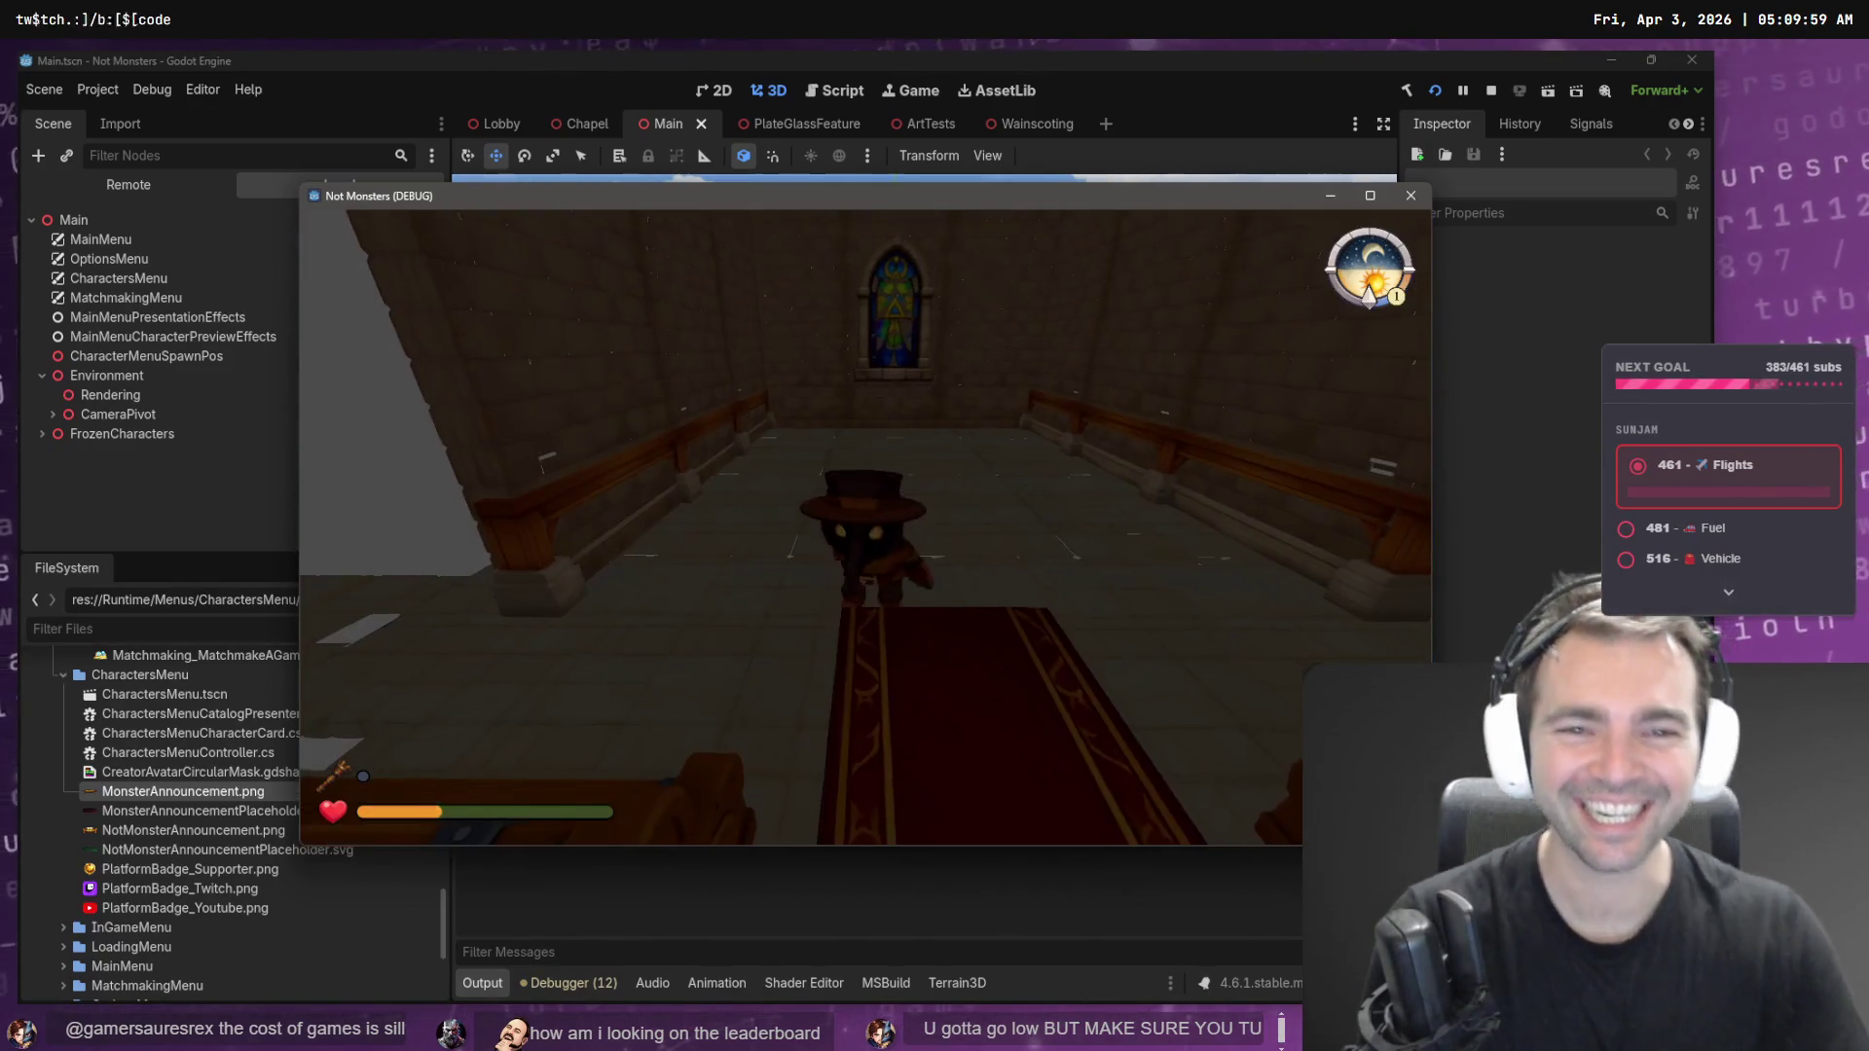
key("Escape")
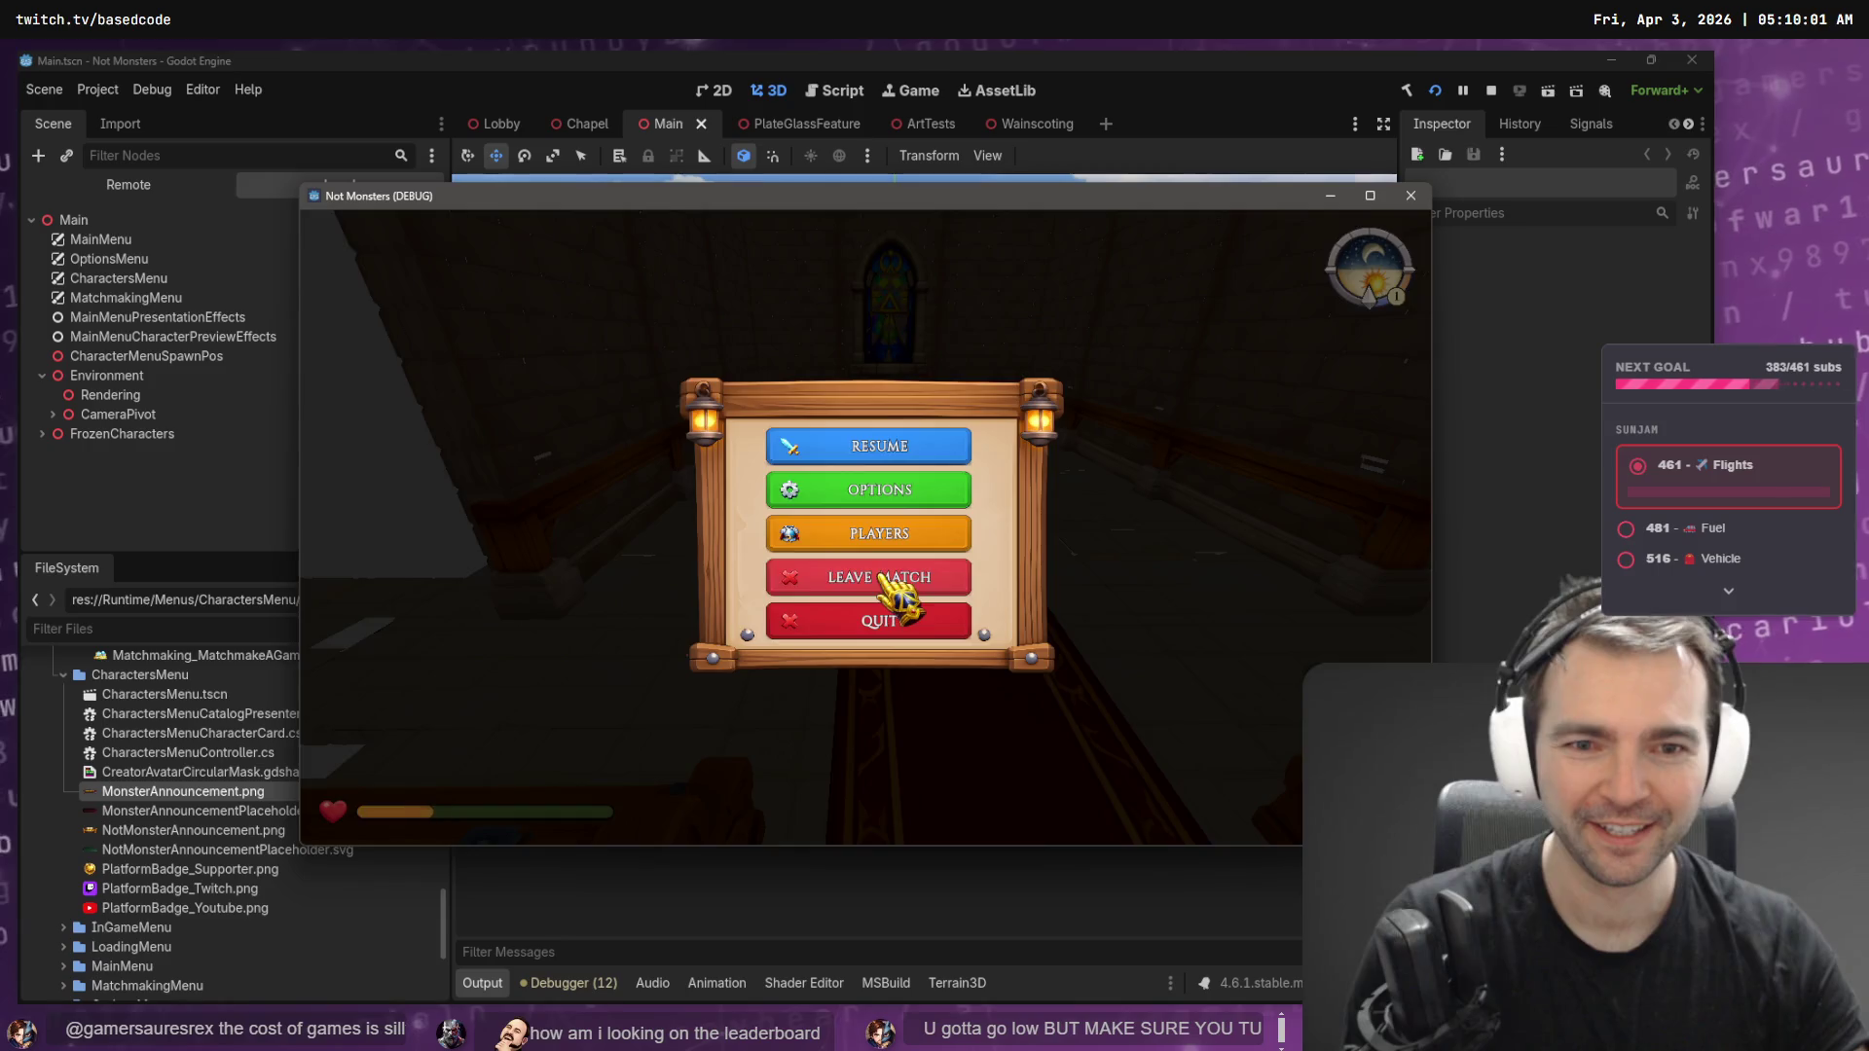
left_click(866, 582)
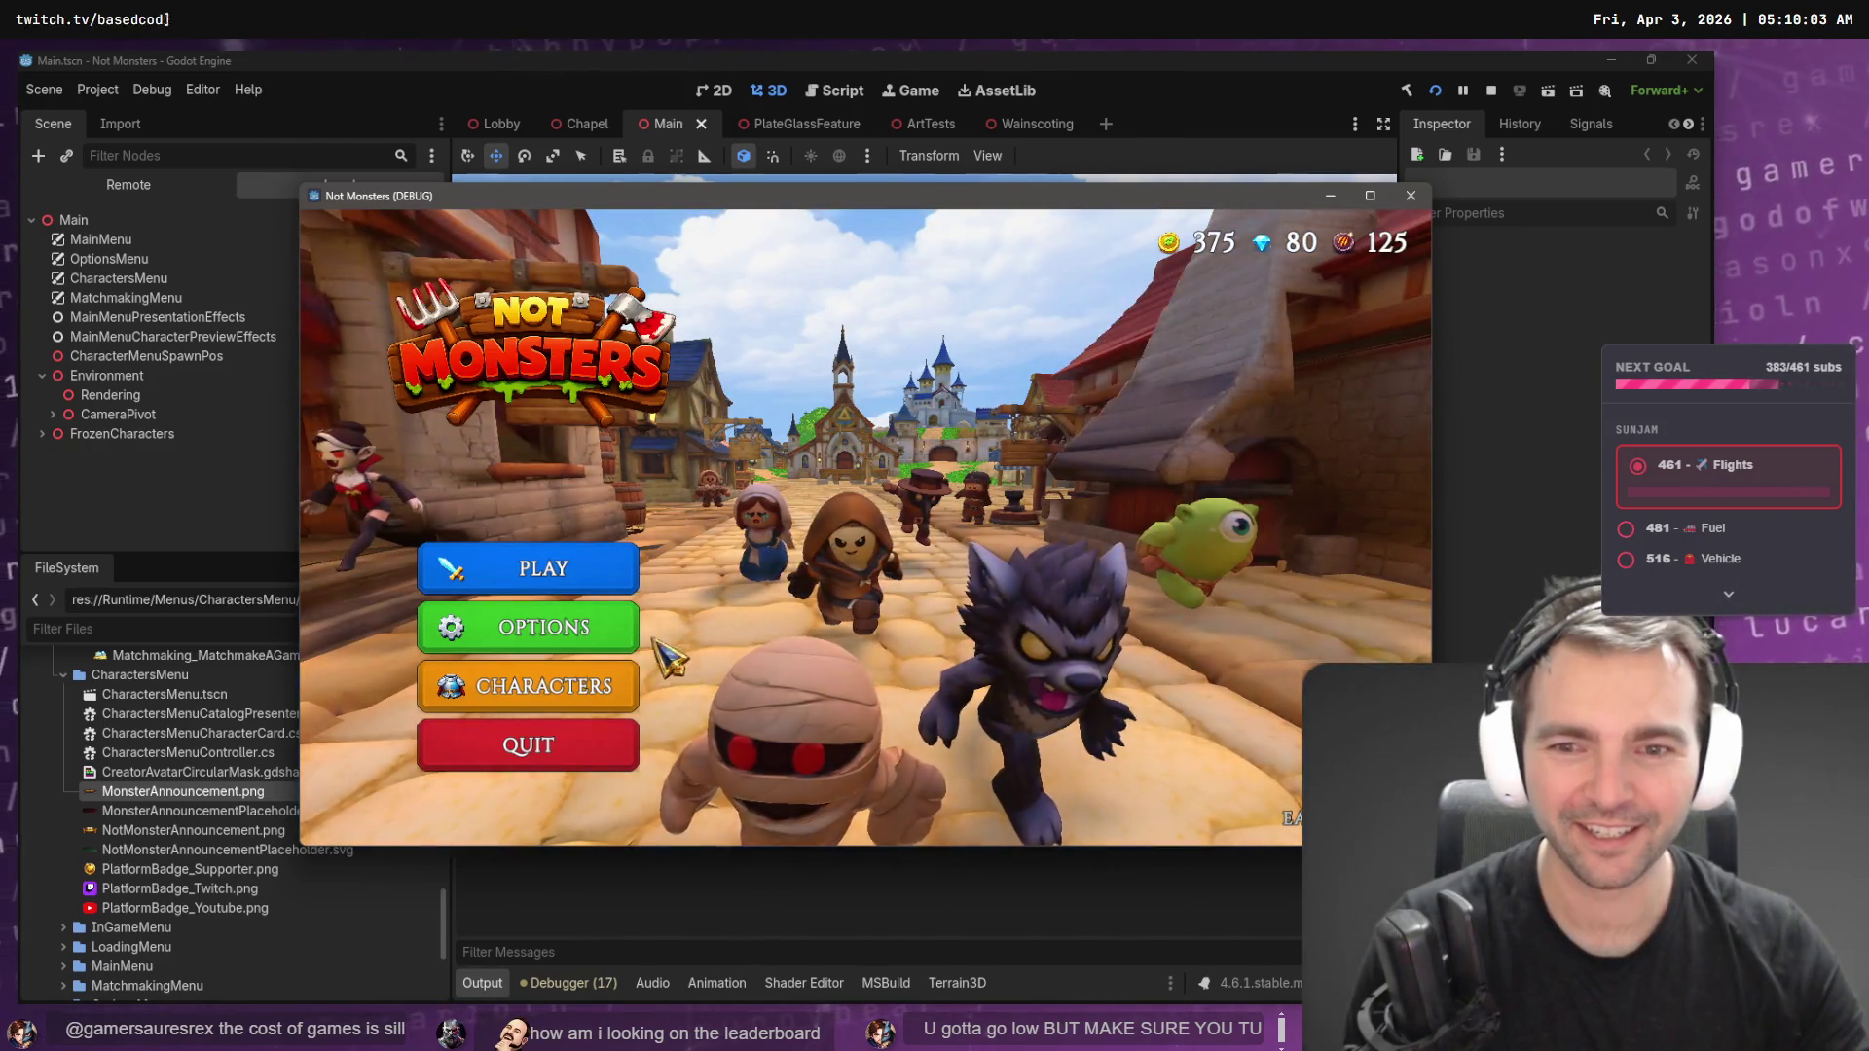
- Browse the Farmer, Shepherd and Barbarian cards in the Characters menu
left_click(608, 681)
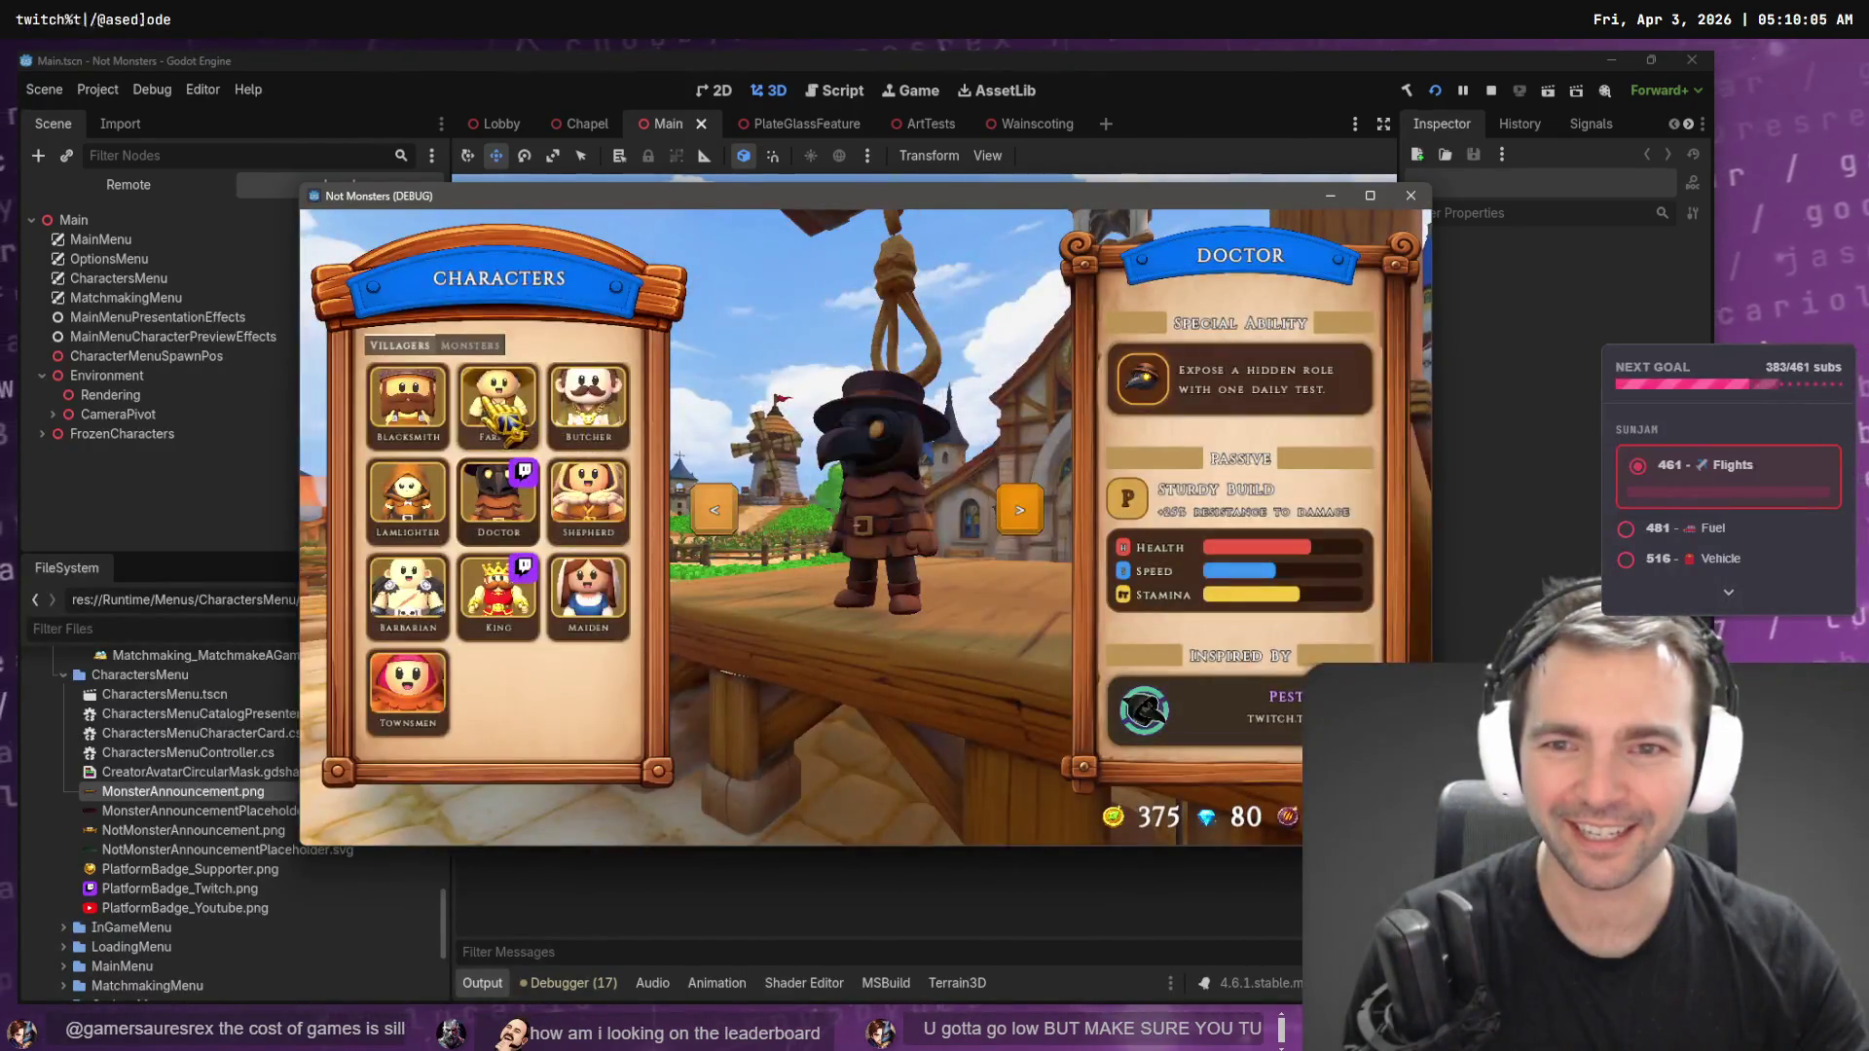
left_click(498, 404)
left_click(589, 520)
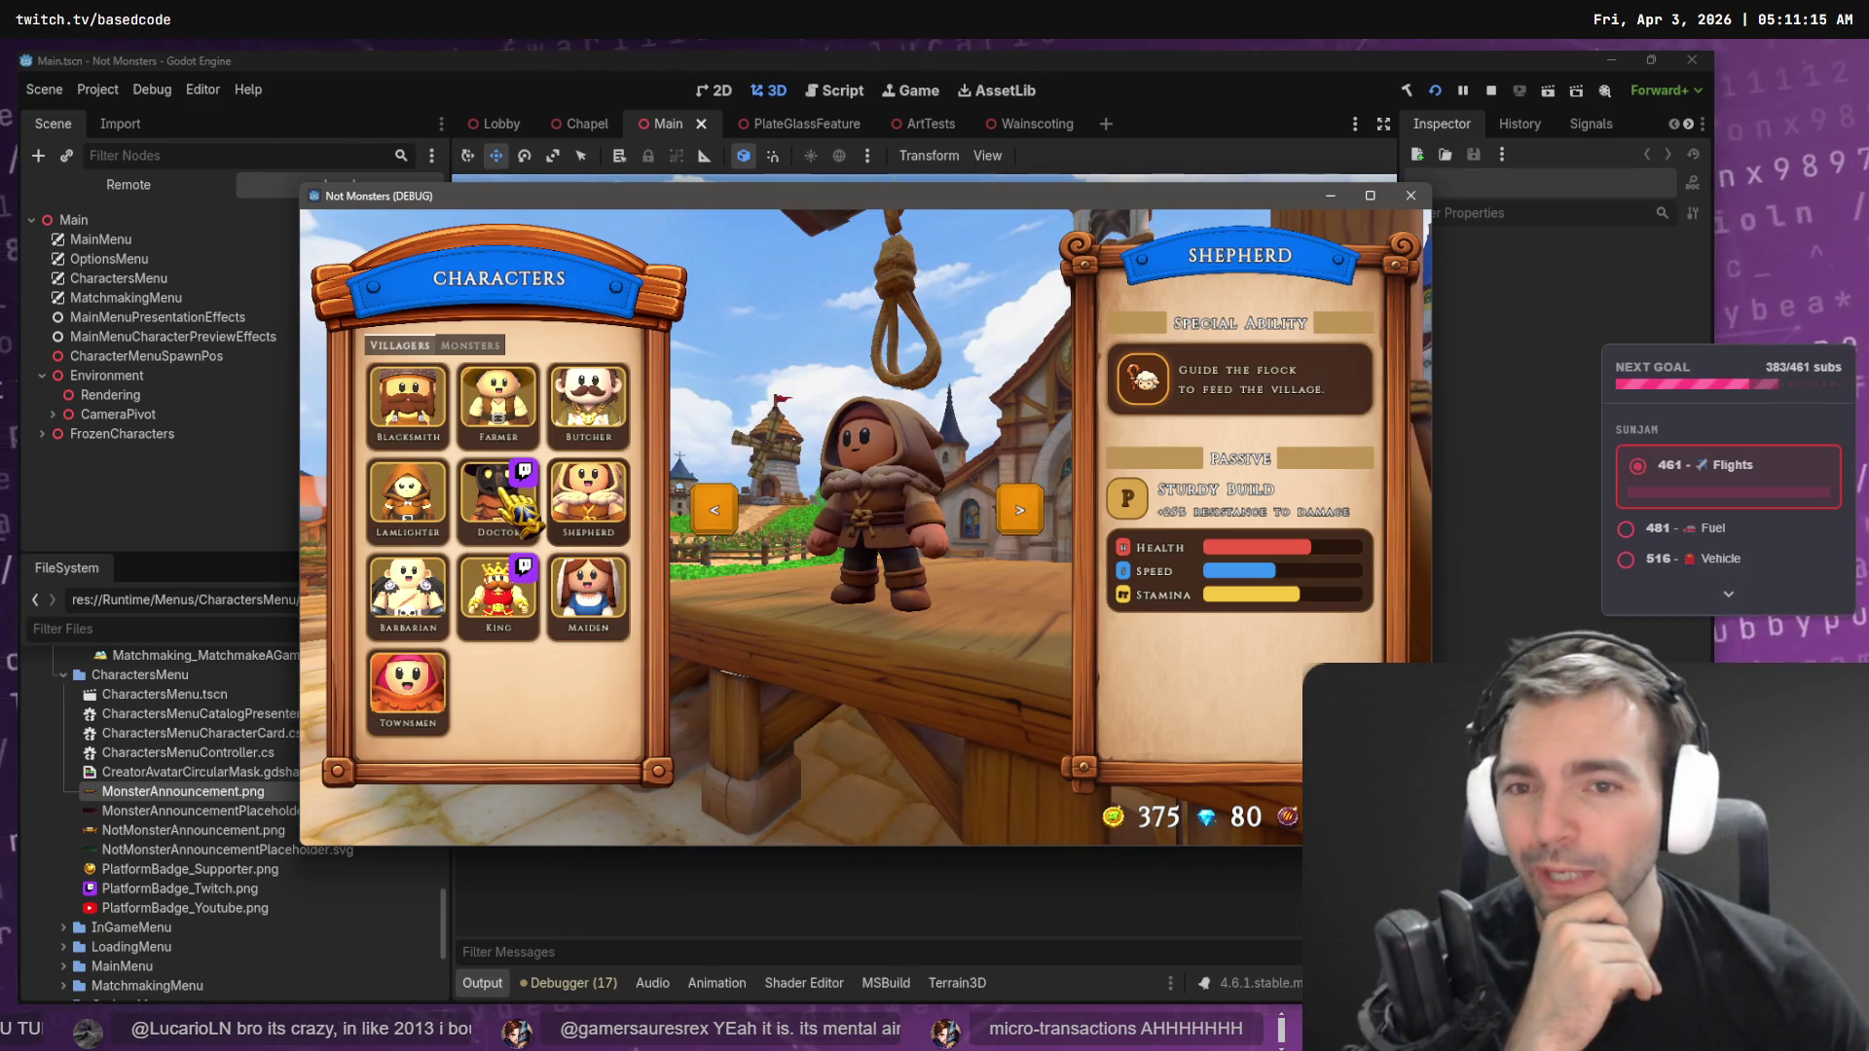
left_click(408, 593)
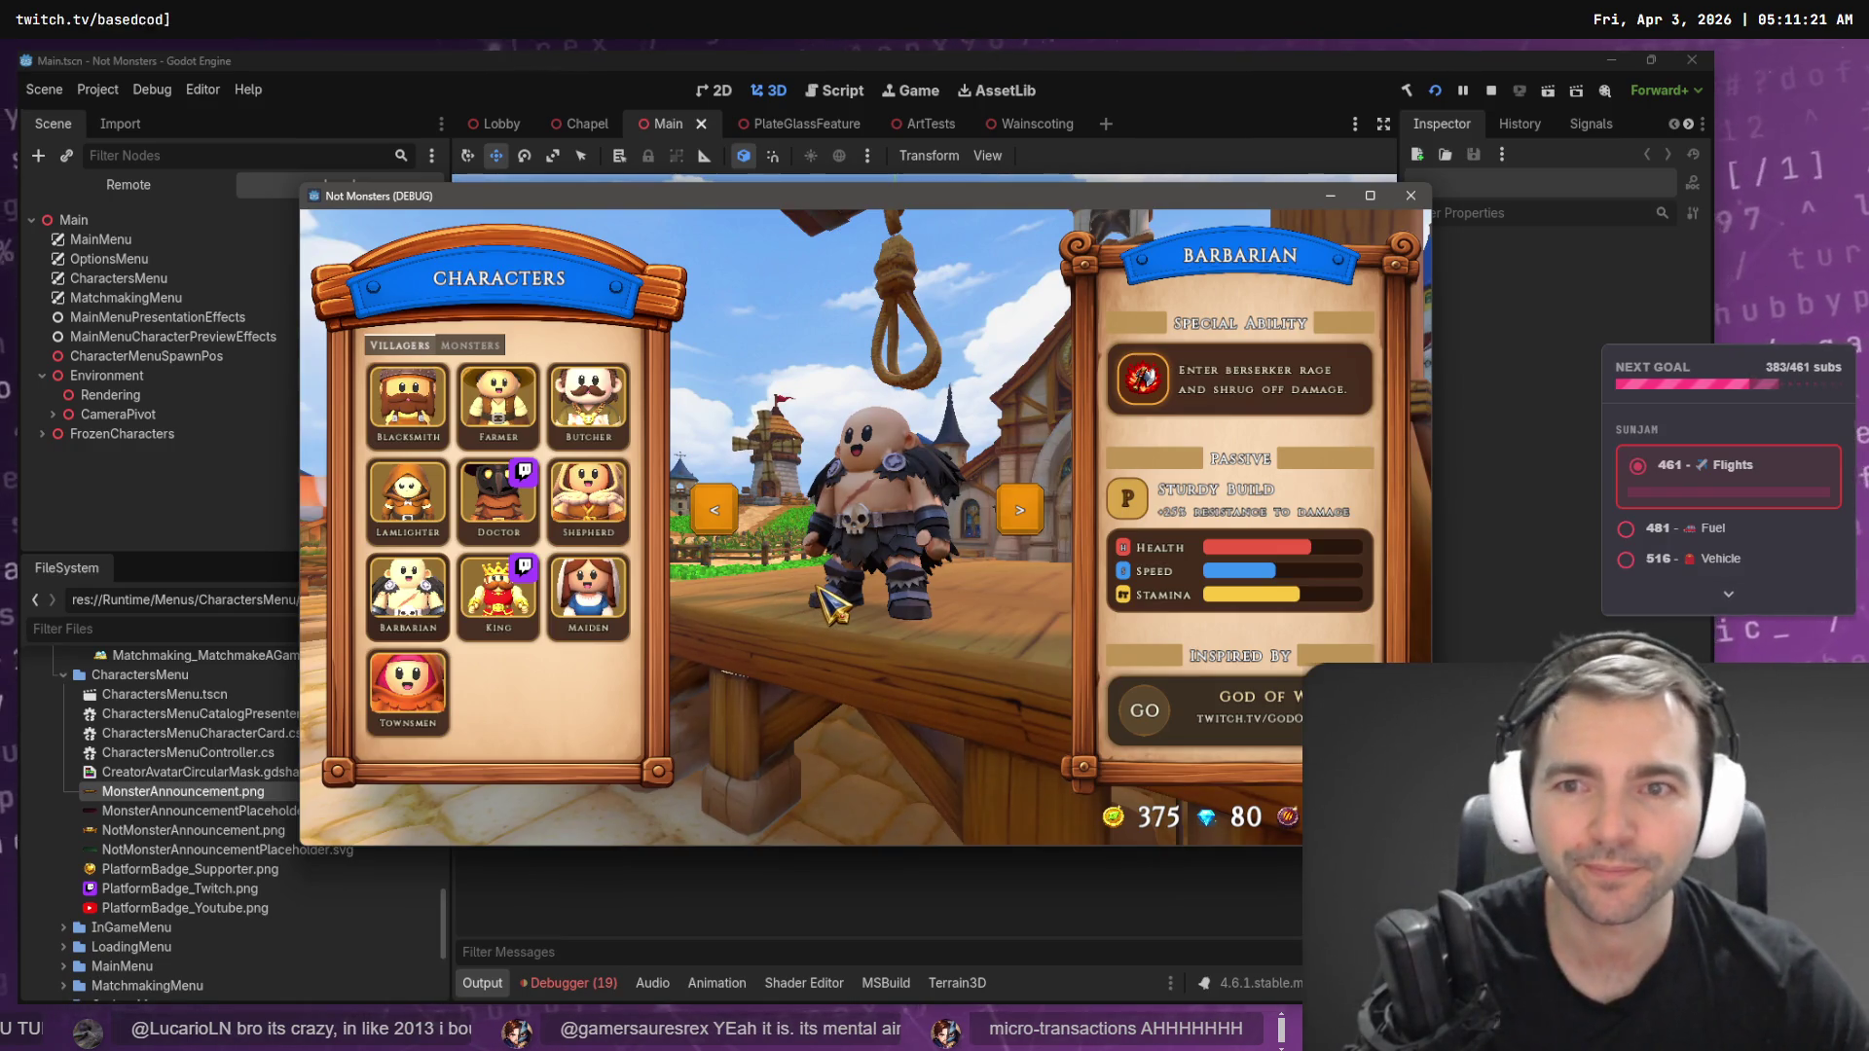
- Host a game, lock in the Shepherd after previewing the Butcher, and pick the Mummy monster form
key("Escape")
left_click(584, 564)
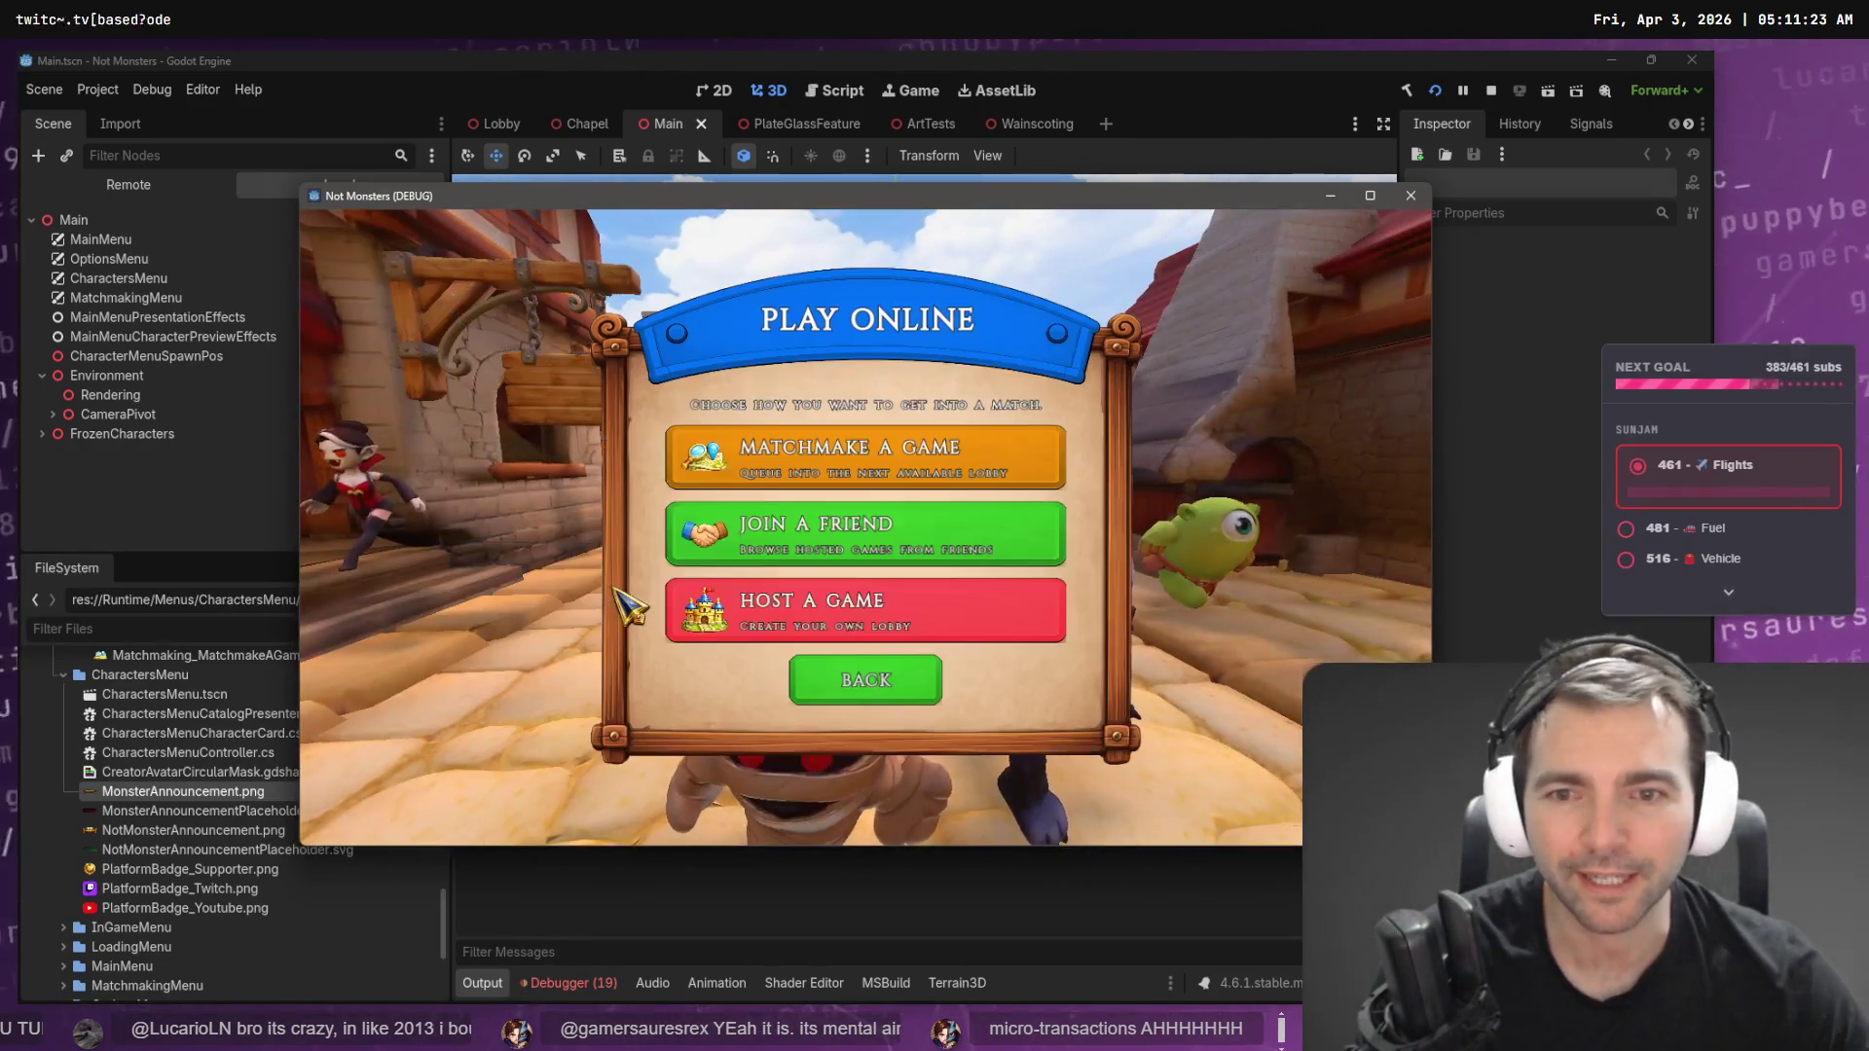
left_click(817, 623)
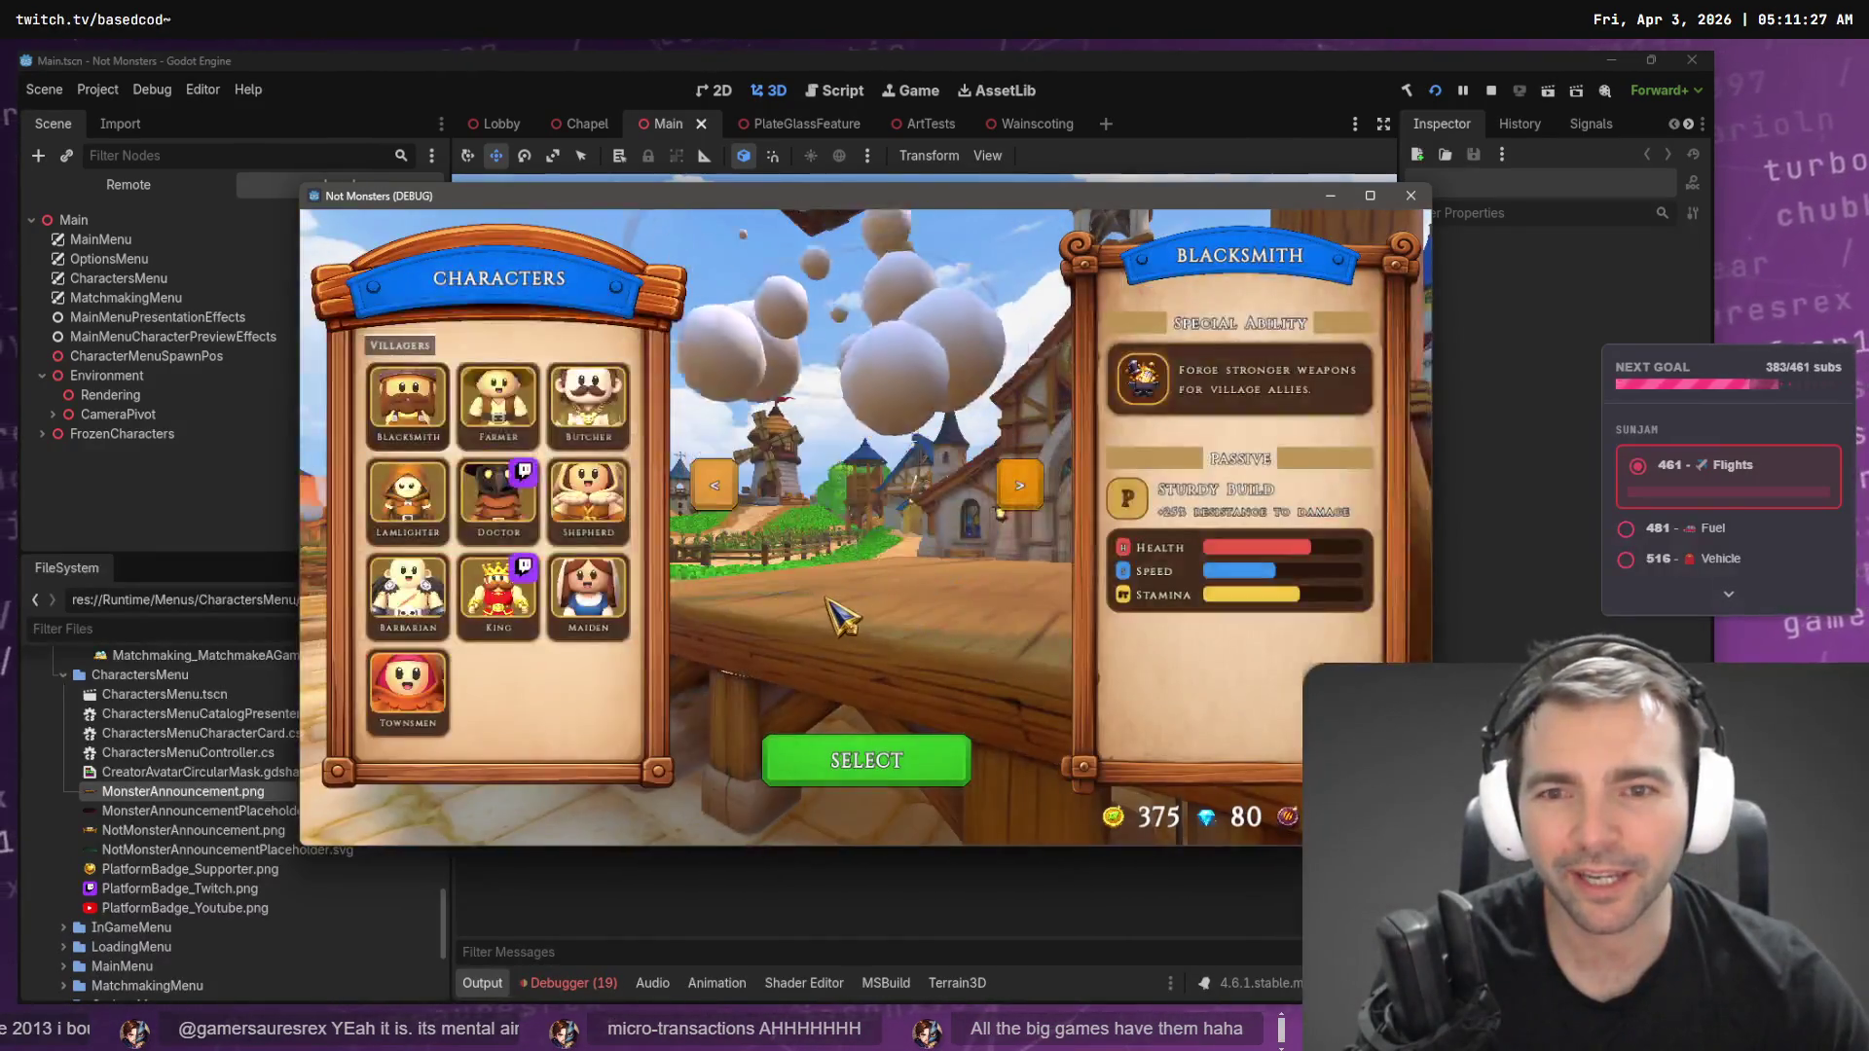
left_click(588, 409)
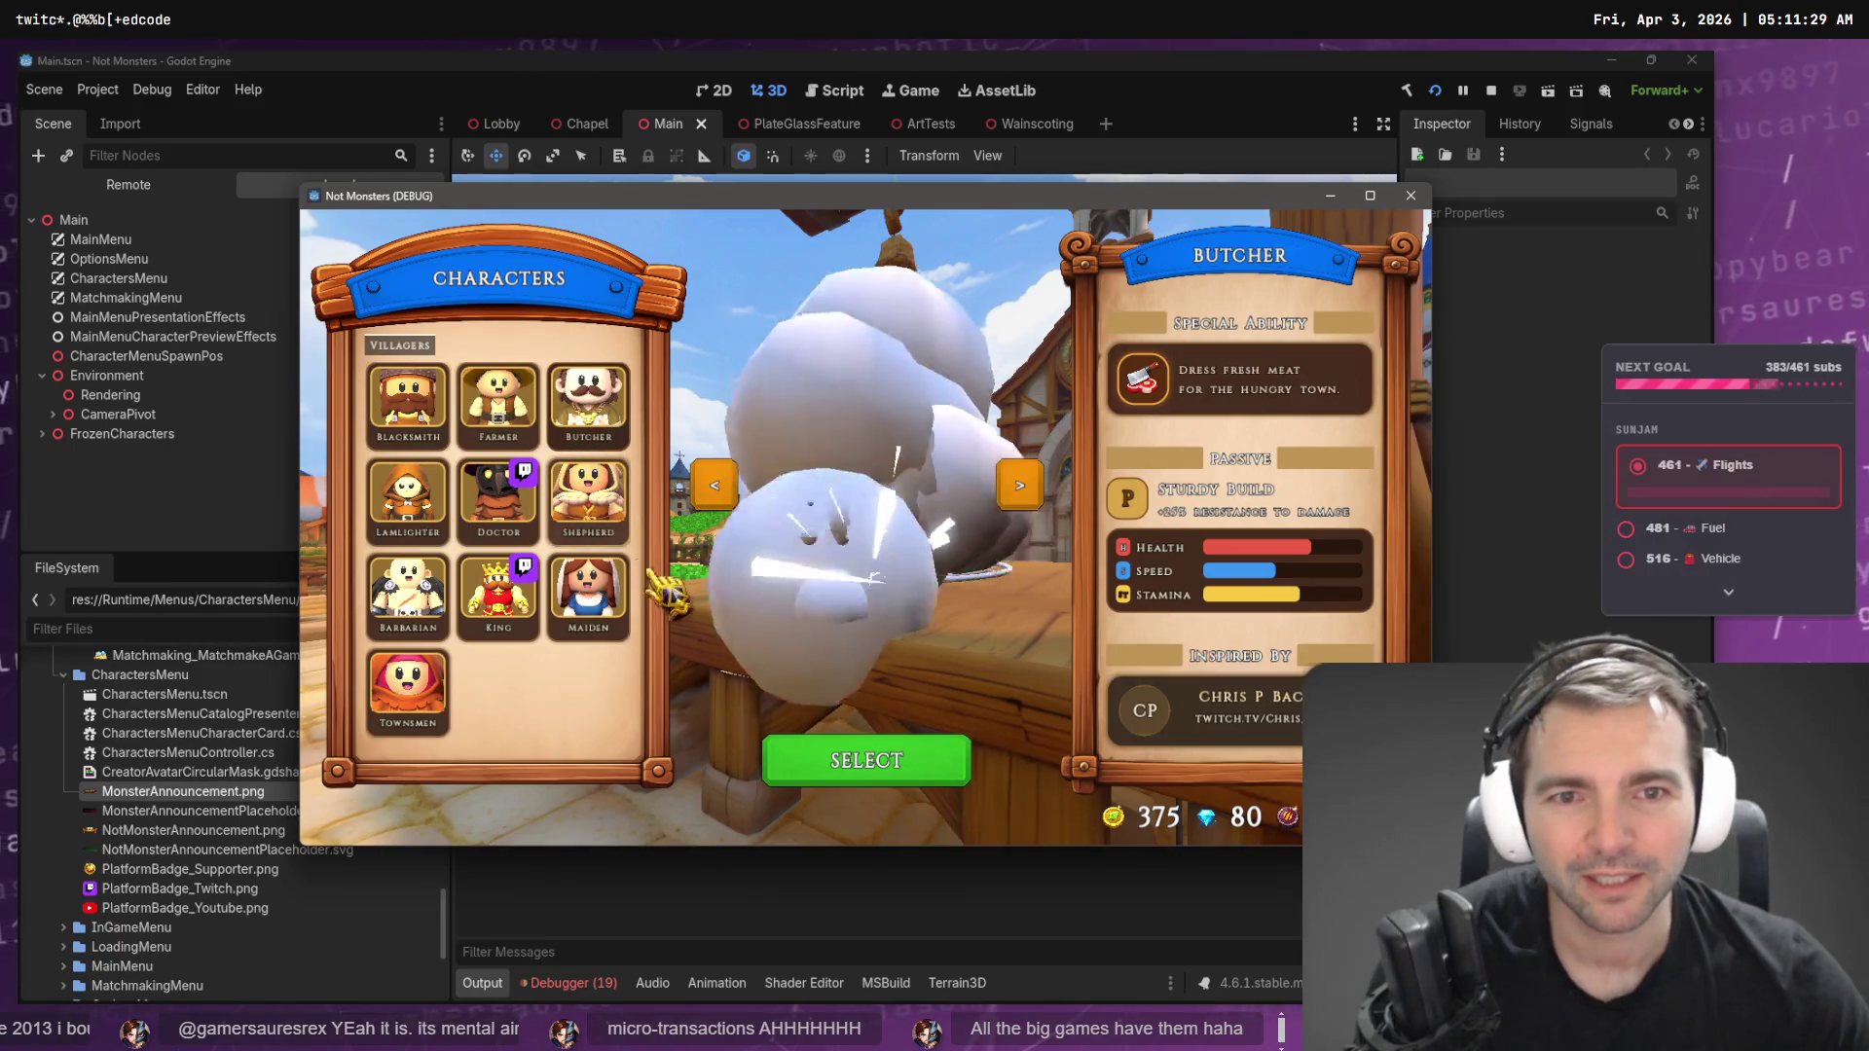
left_click(589, 501)
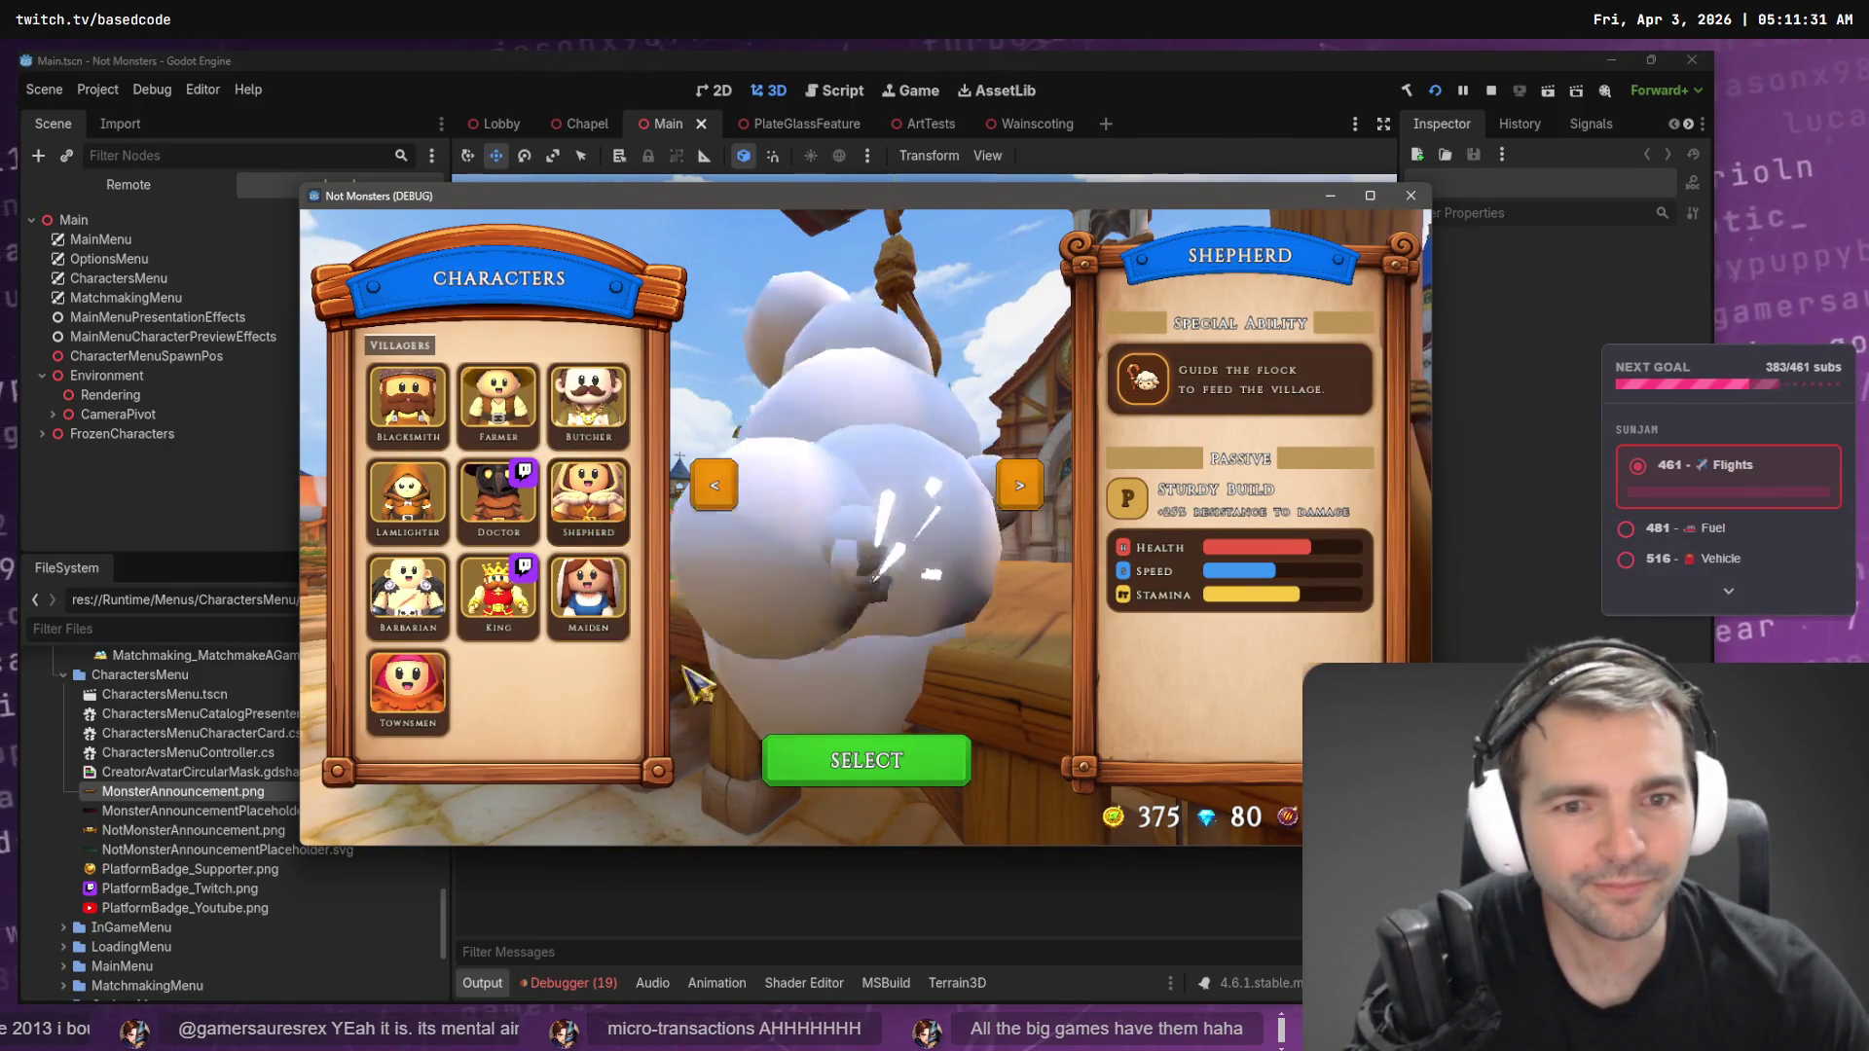
left_click(896, 766)
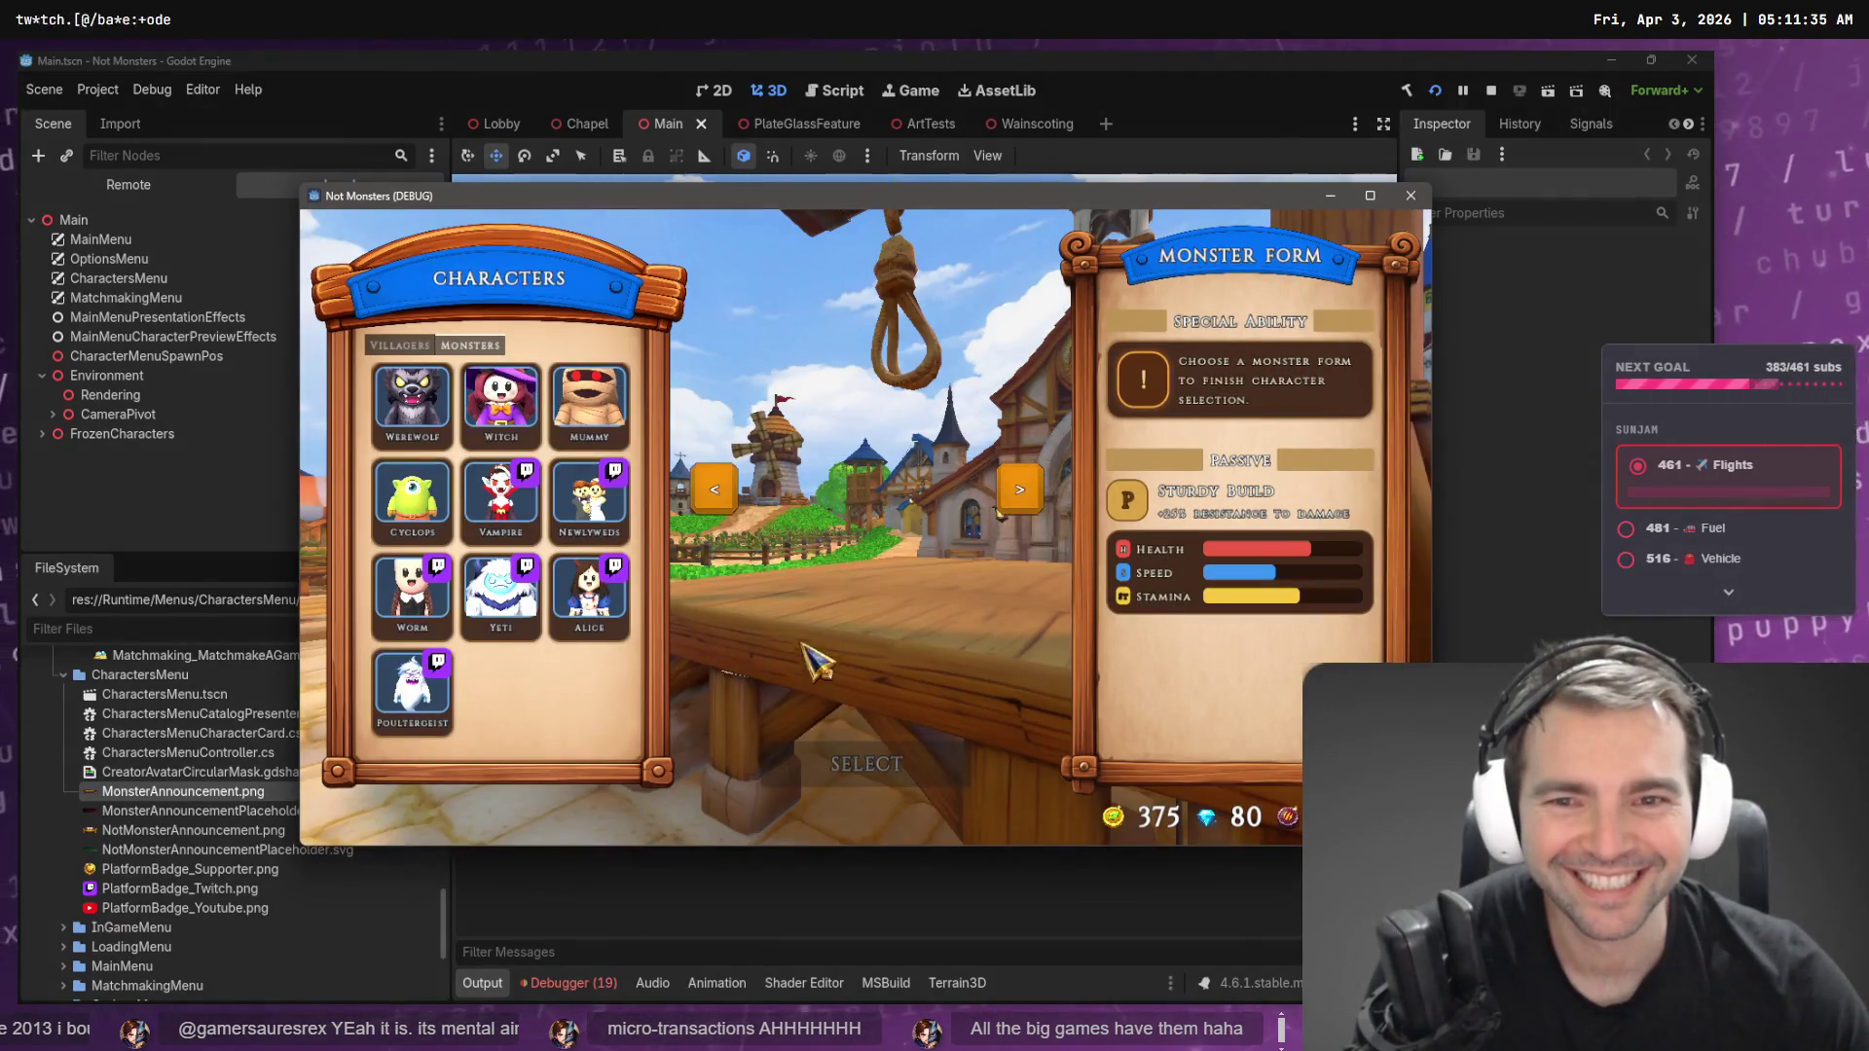
left_click(591, 407)
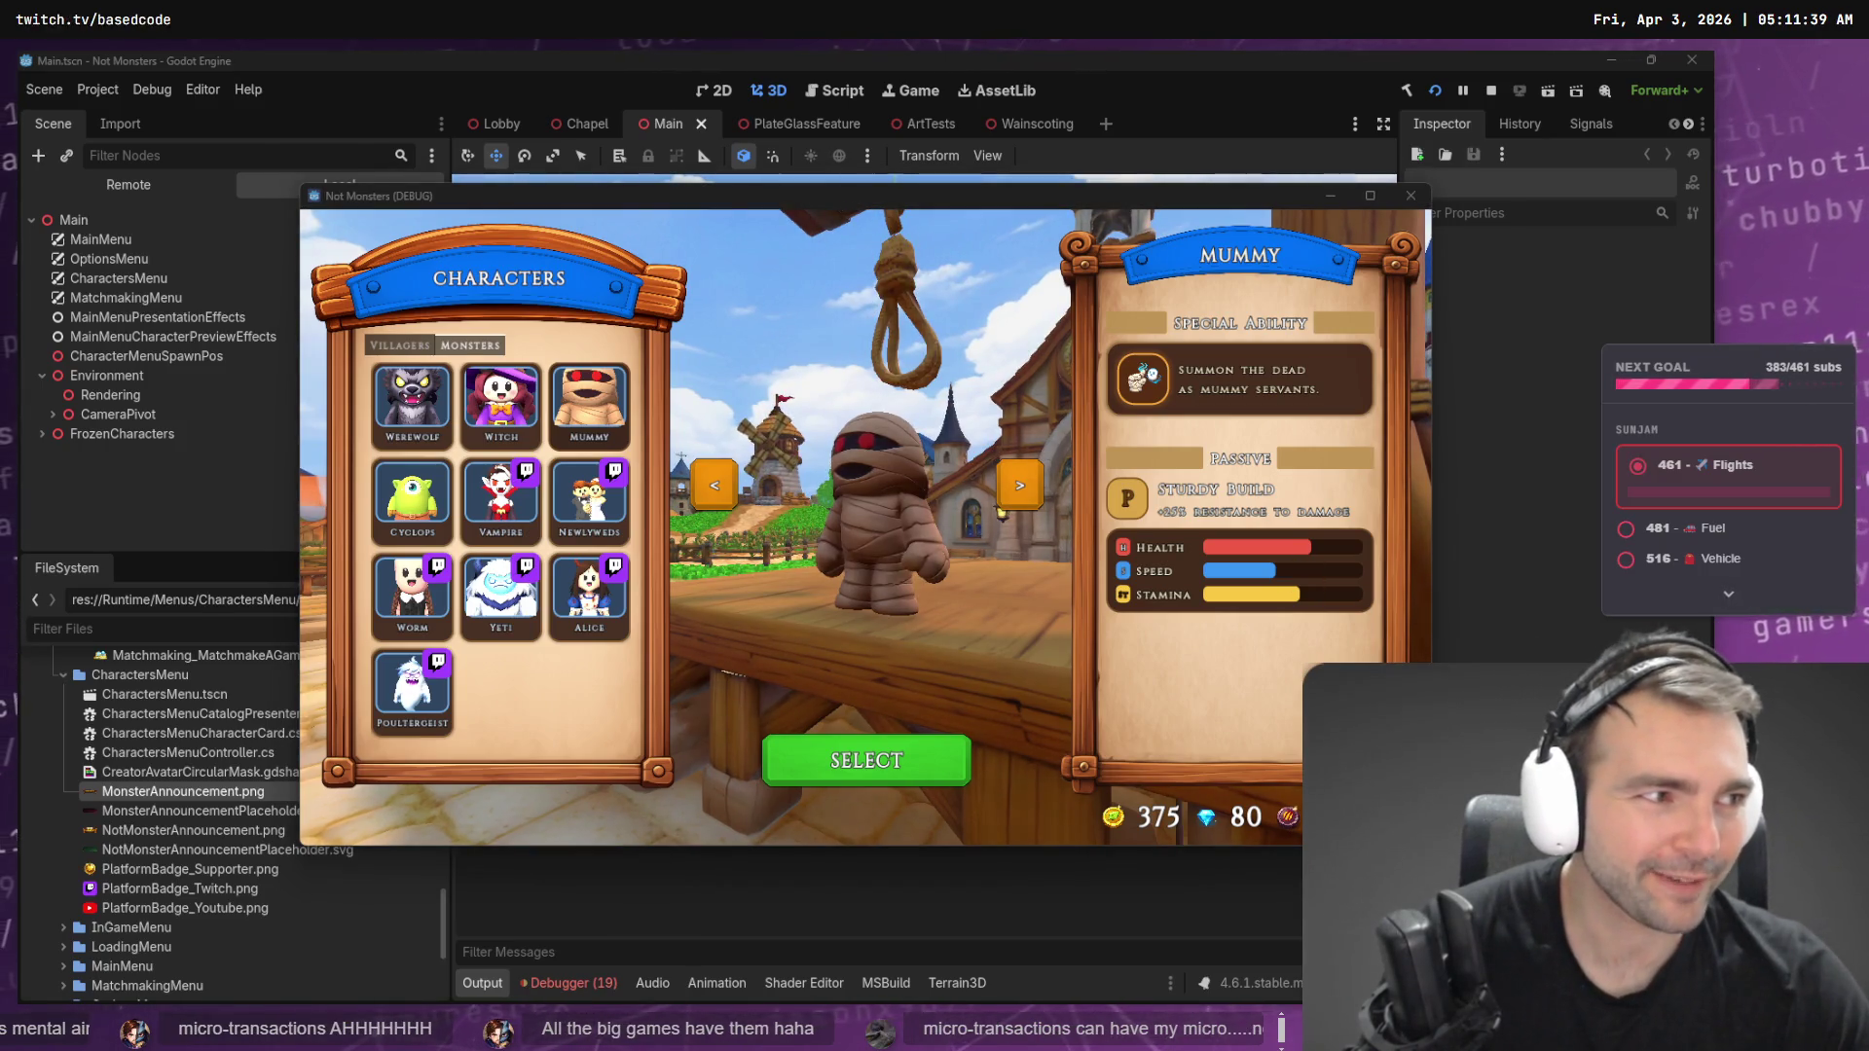
key("alt+Tab")
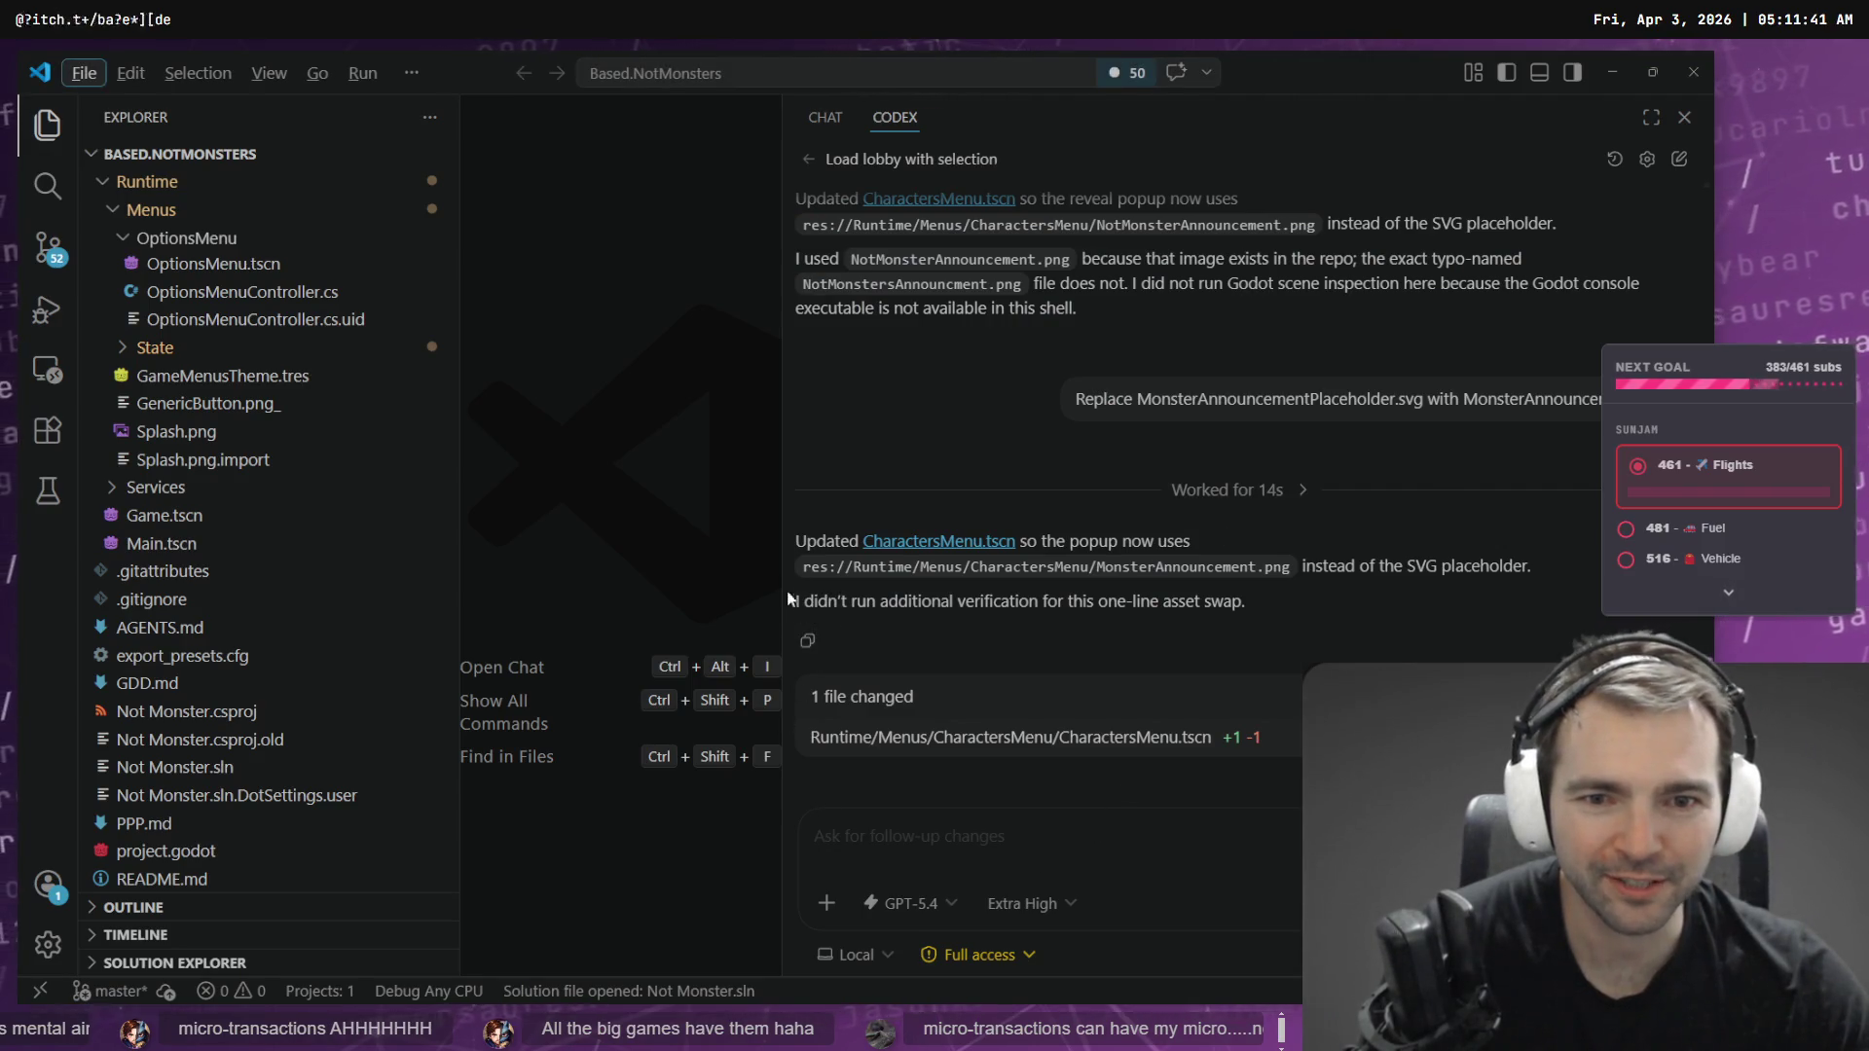
- Widen the Codex panel and dictate 'after we get the monster popup, I want one more pop up that says ... pick your'
left_click_drag(781, 594, 672, 588)
key("alt+Tab")
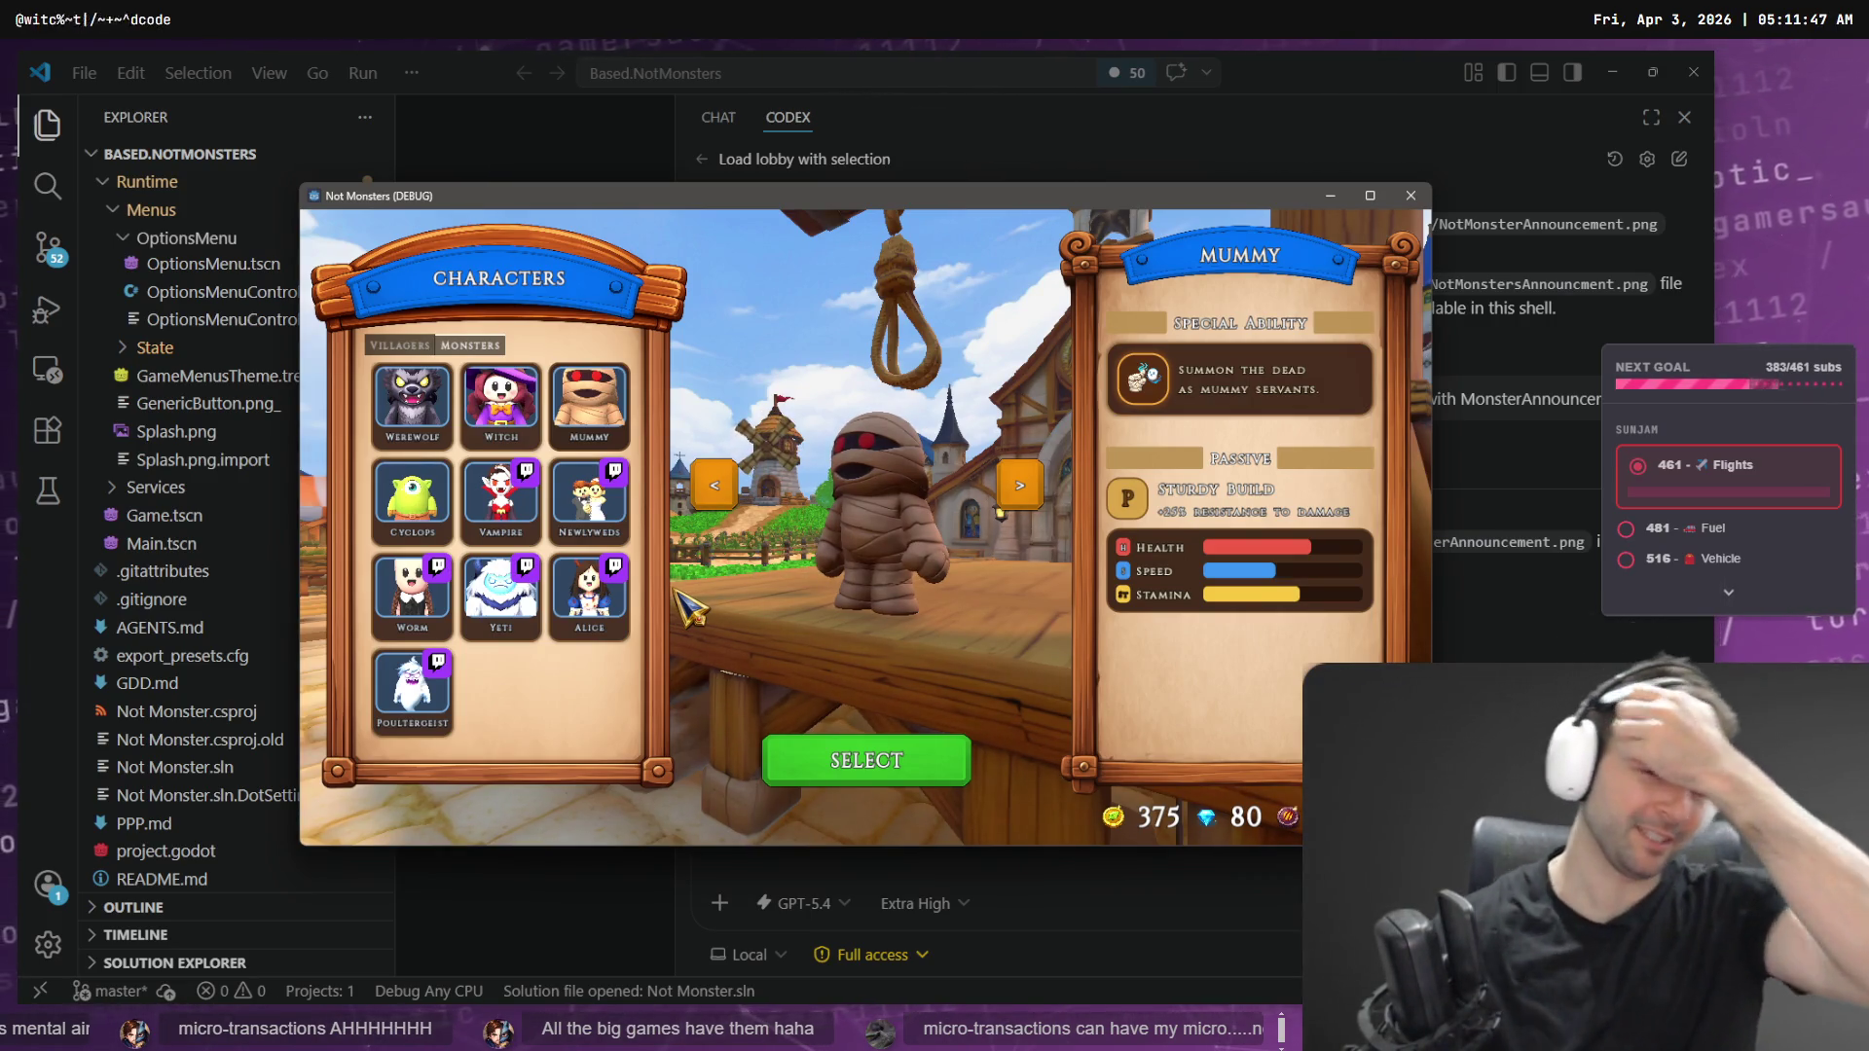
key("alt+Tab")
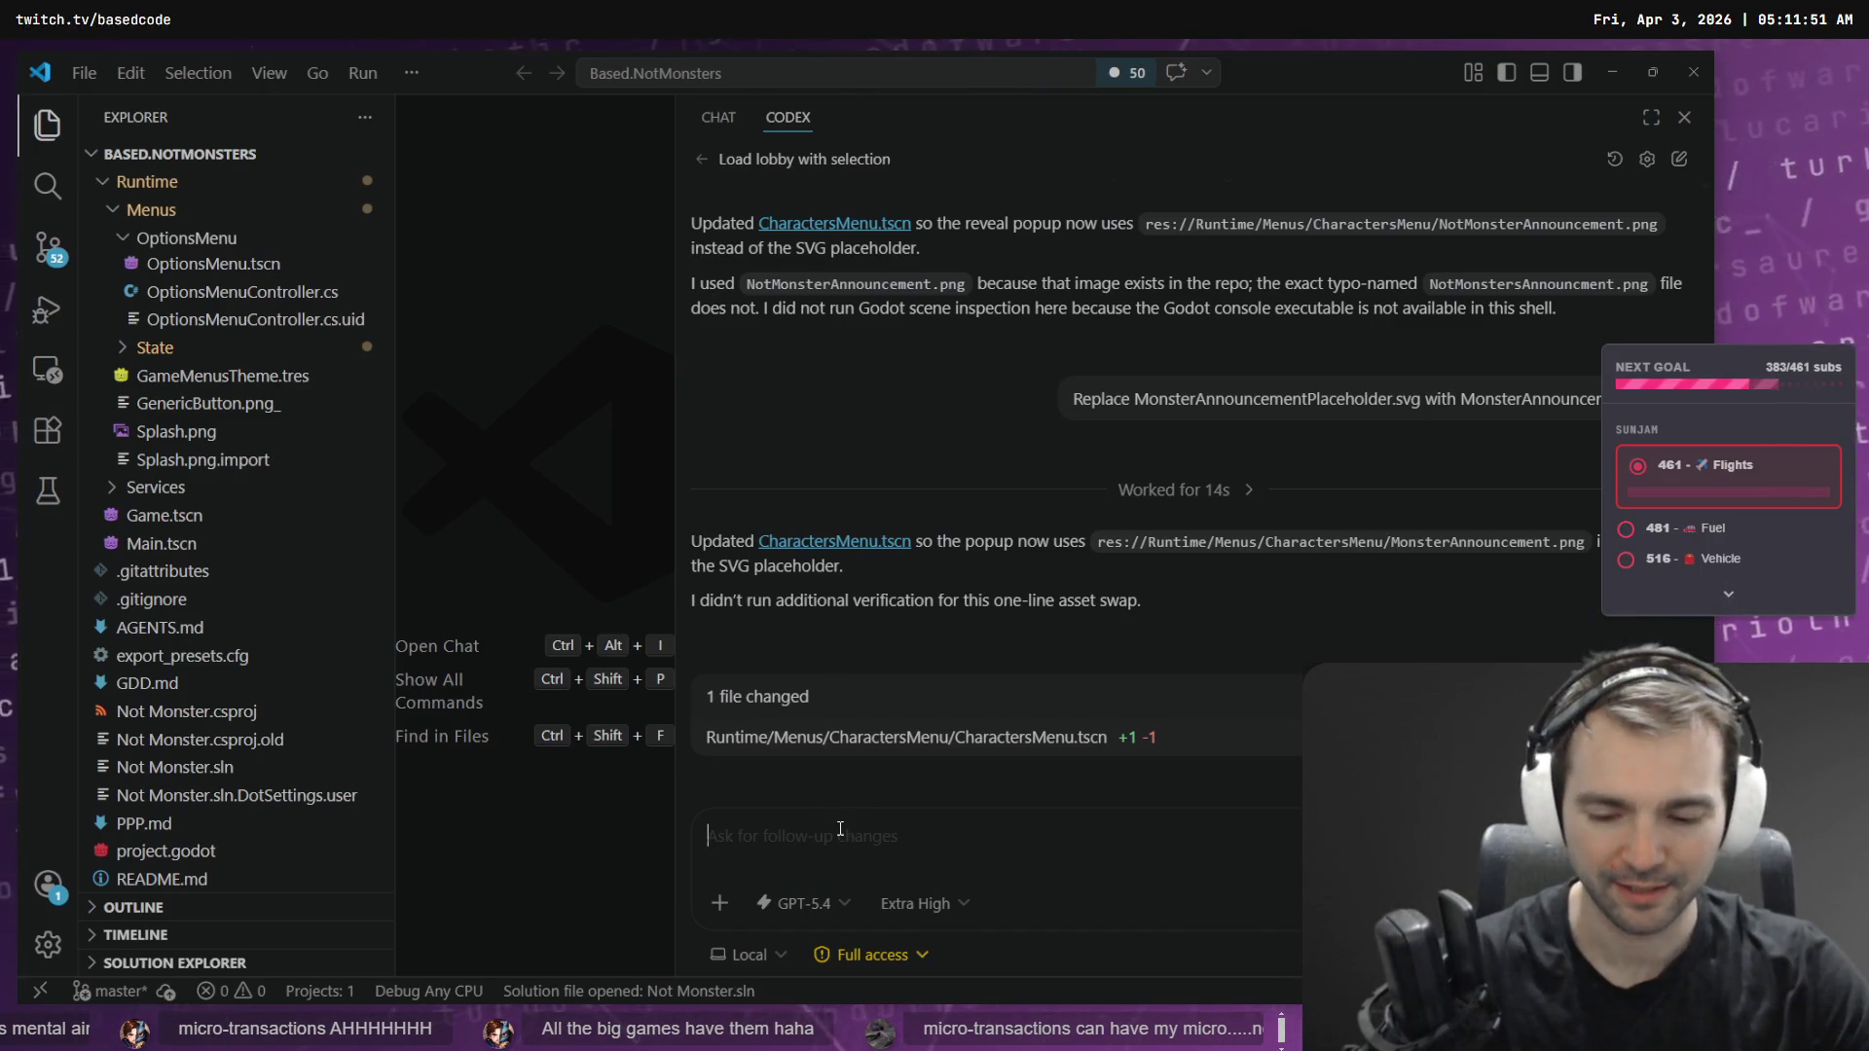
key("super+h")
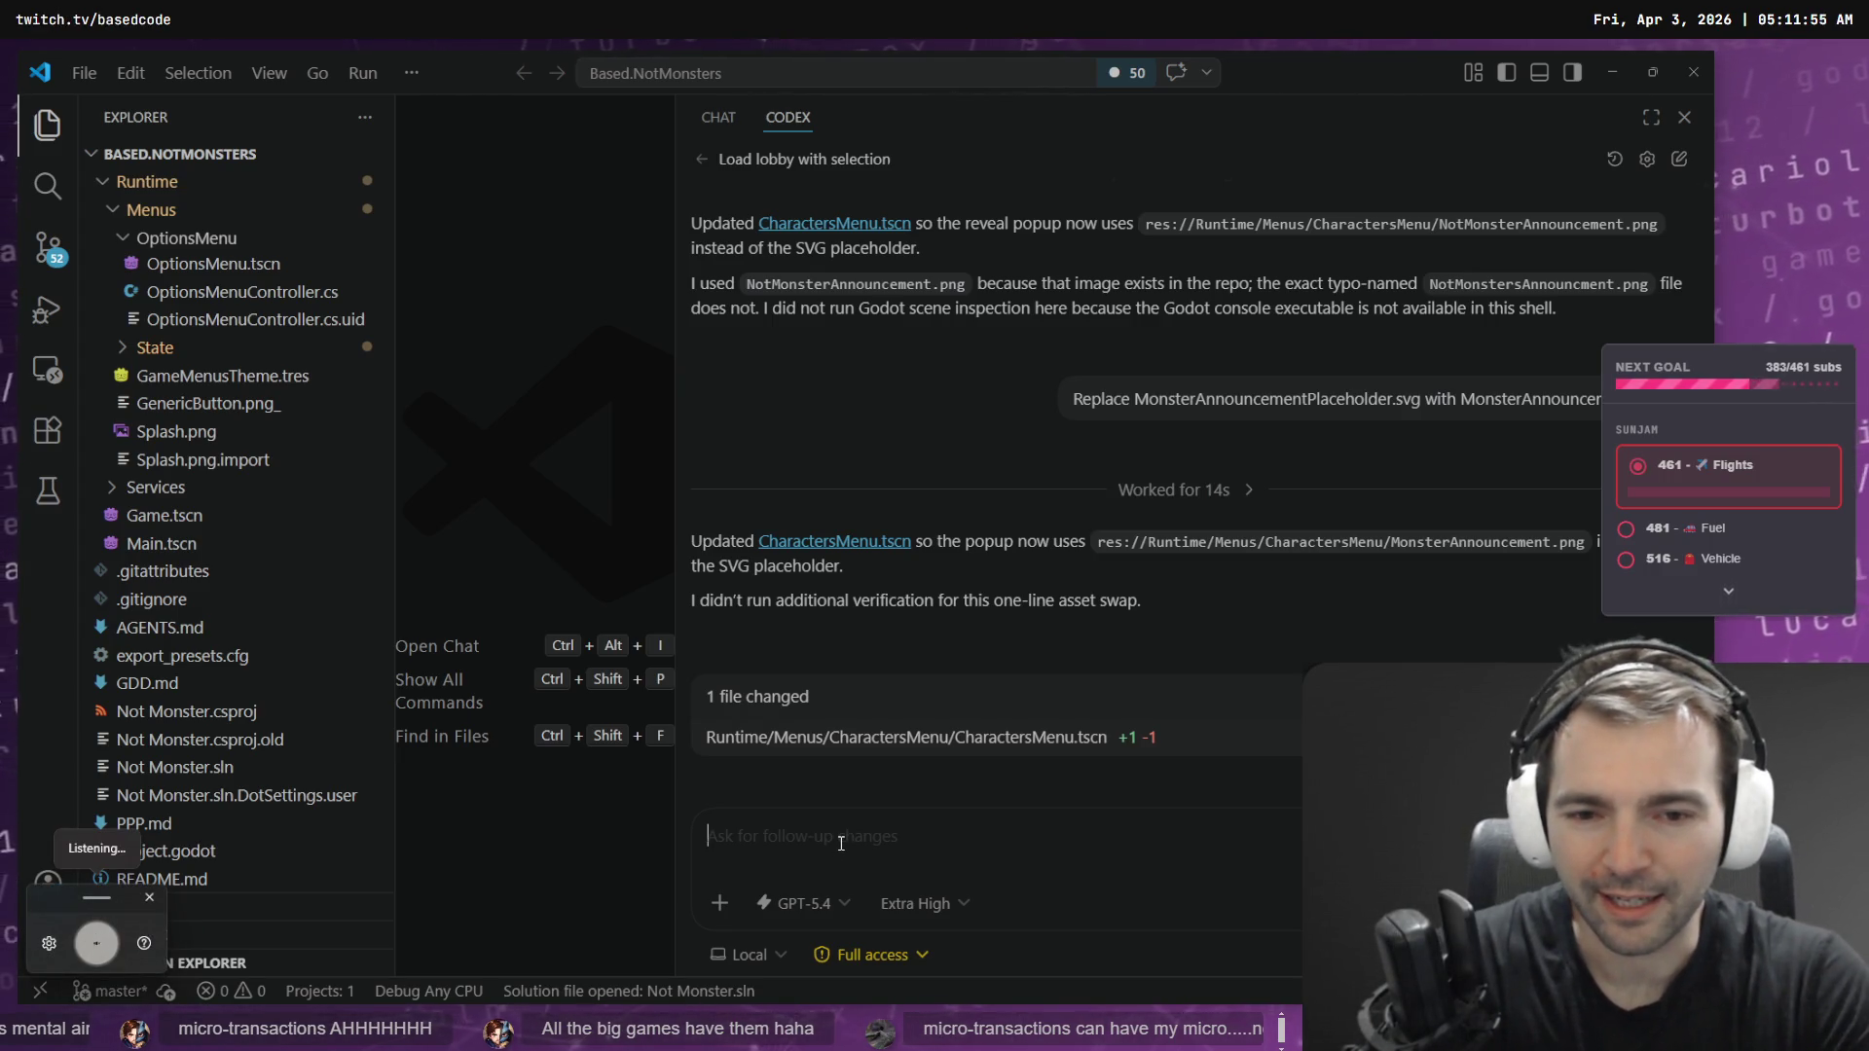
type("after we get")
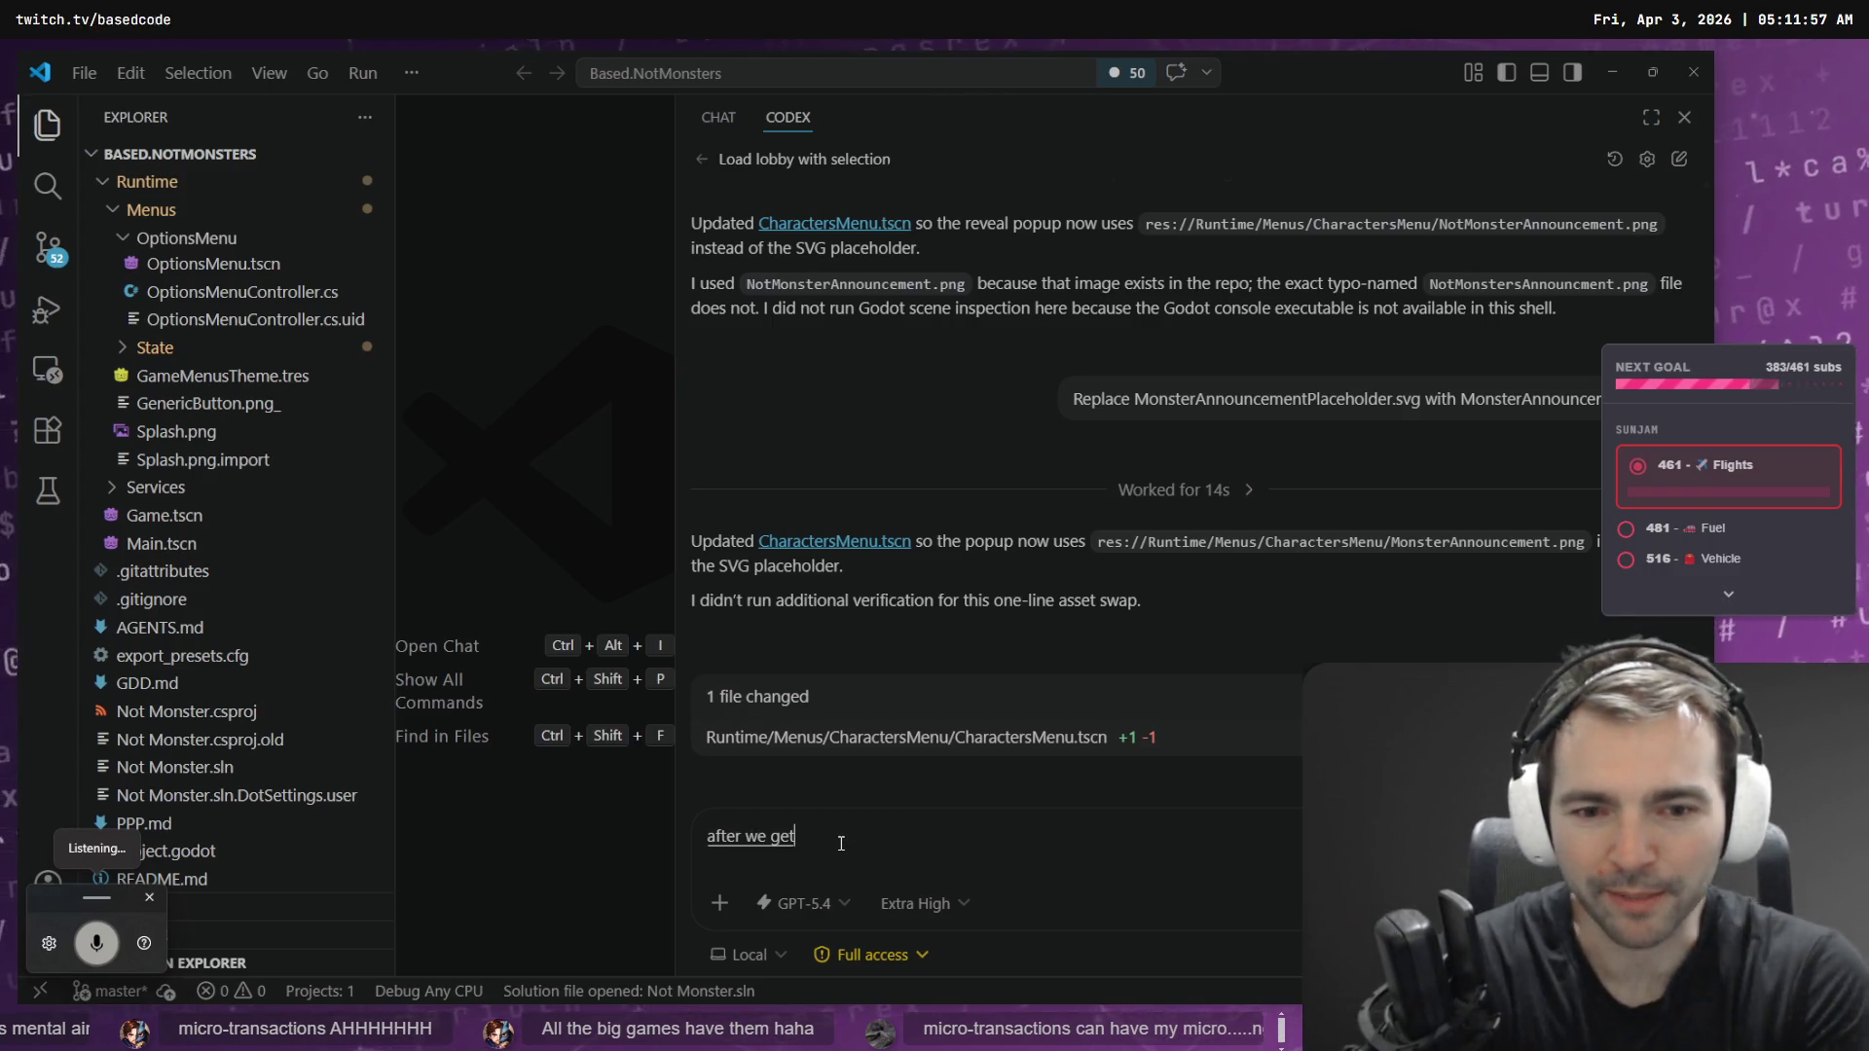
type(" the monster popup.")
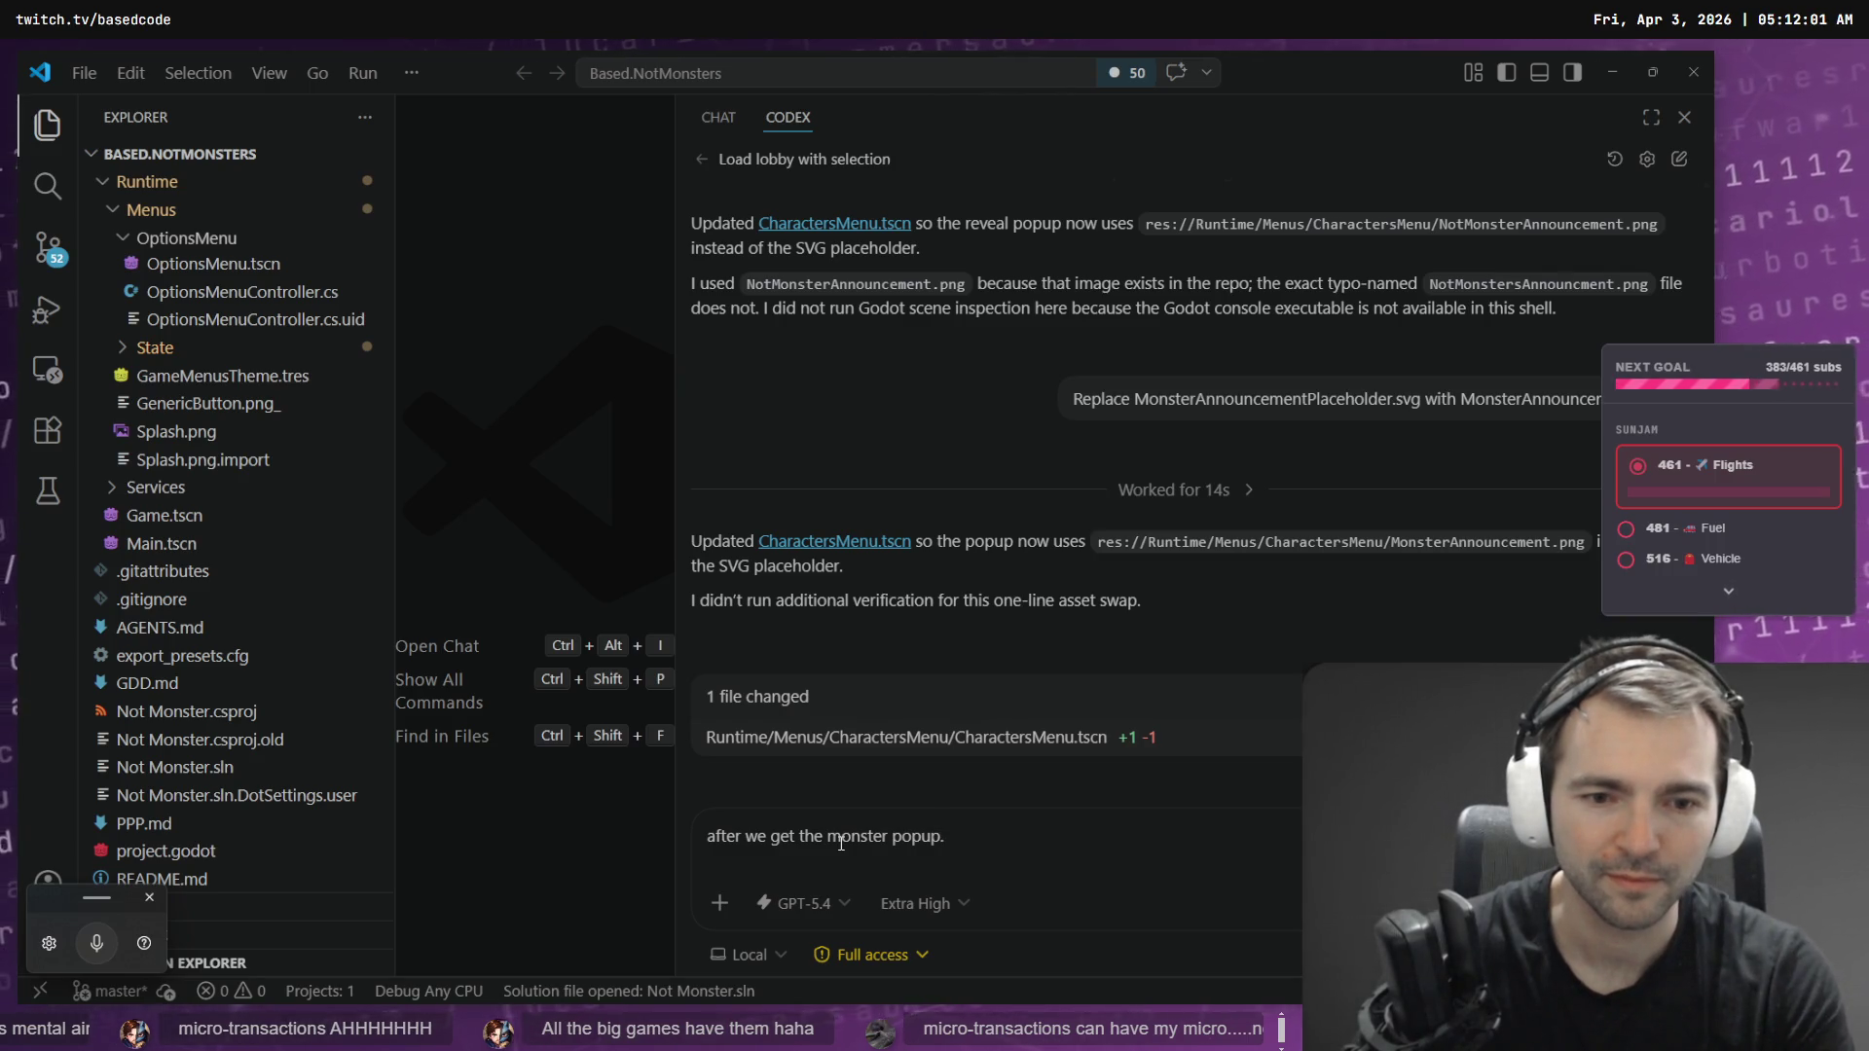
key("BackSpace")
type(",")
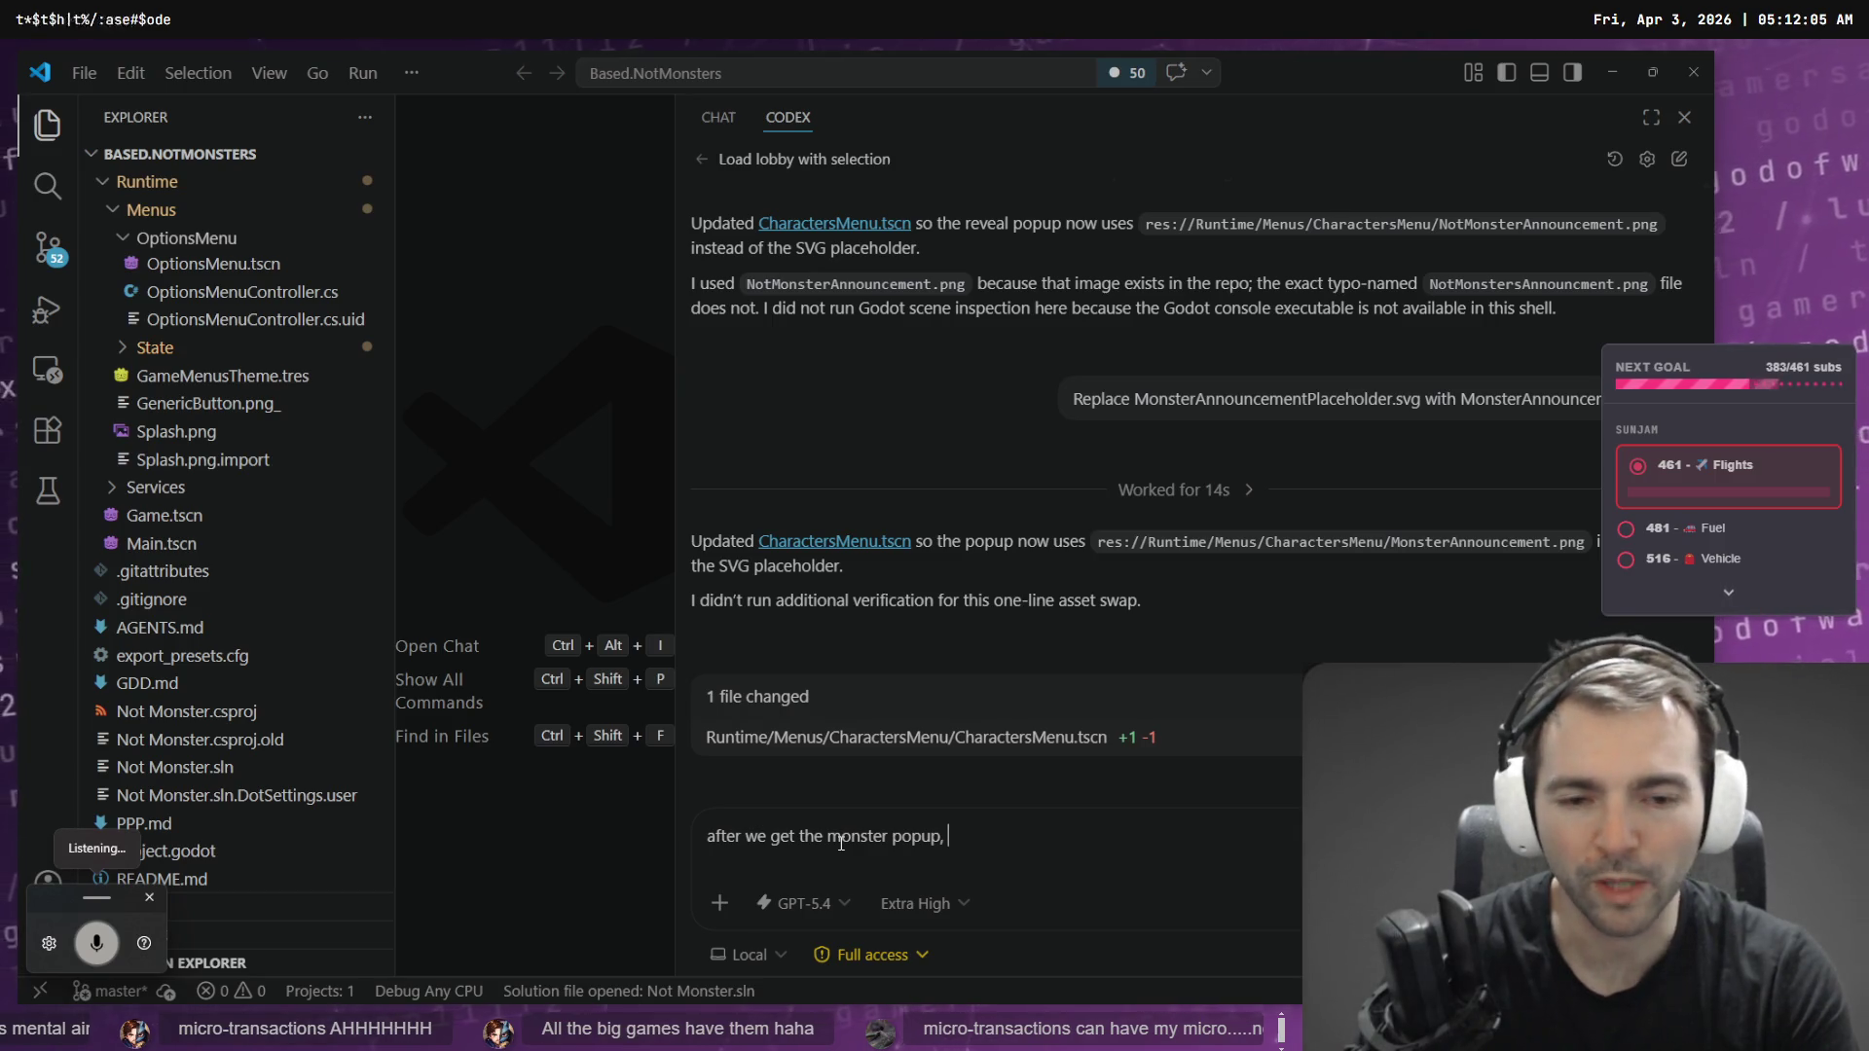
type("I want one more pop up that says ")
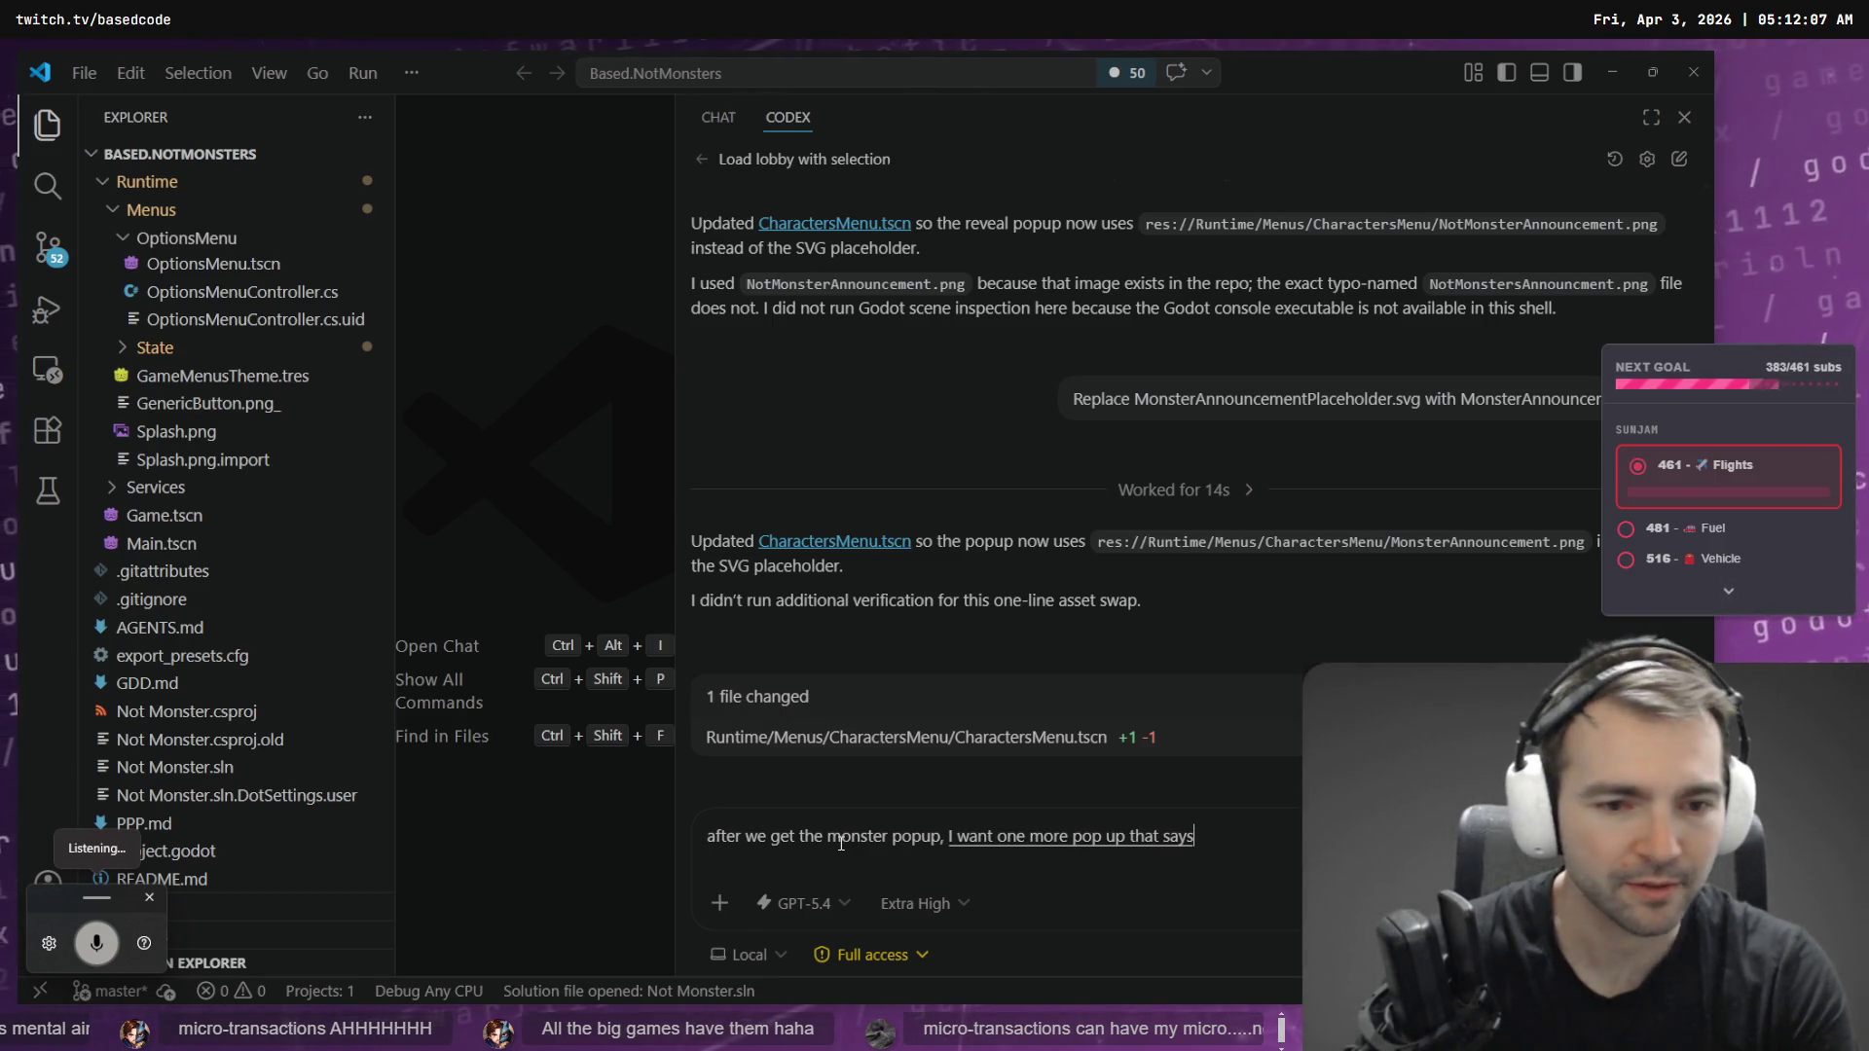
type("\".")
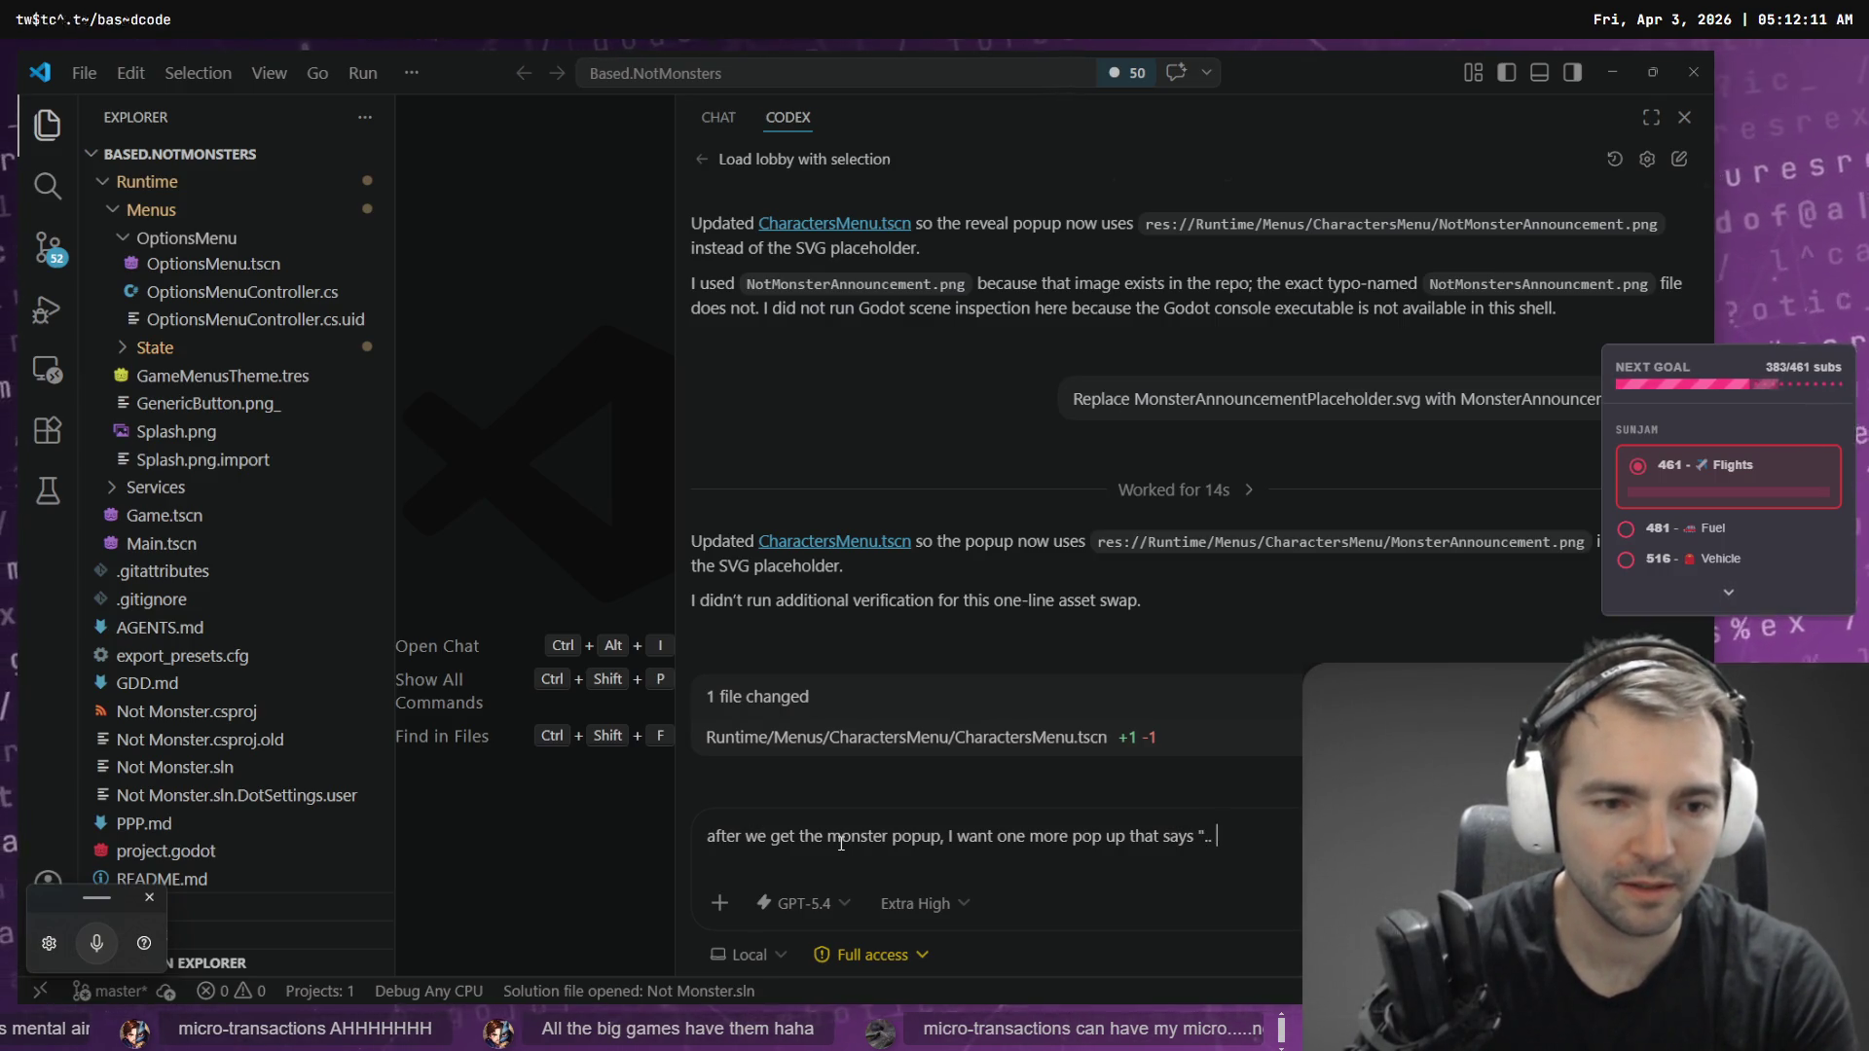
type(".. choose you")
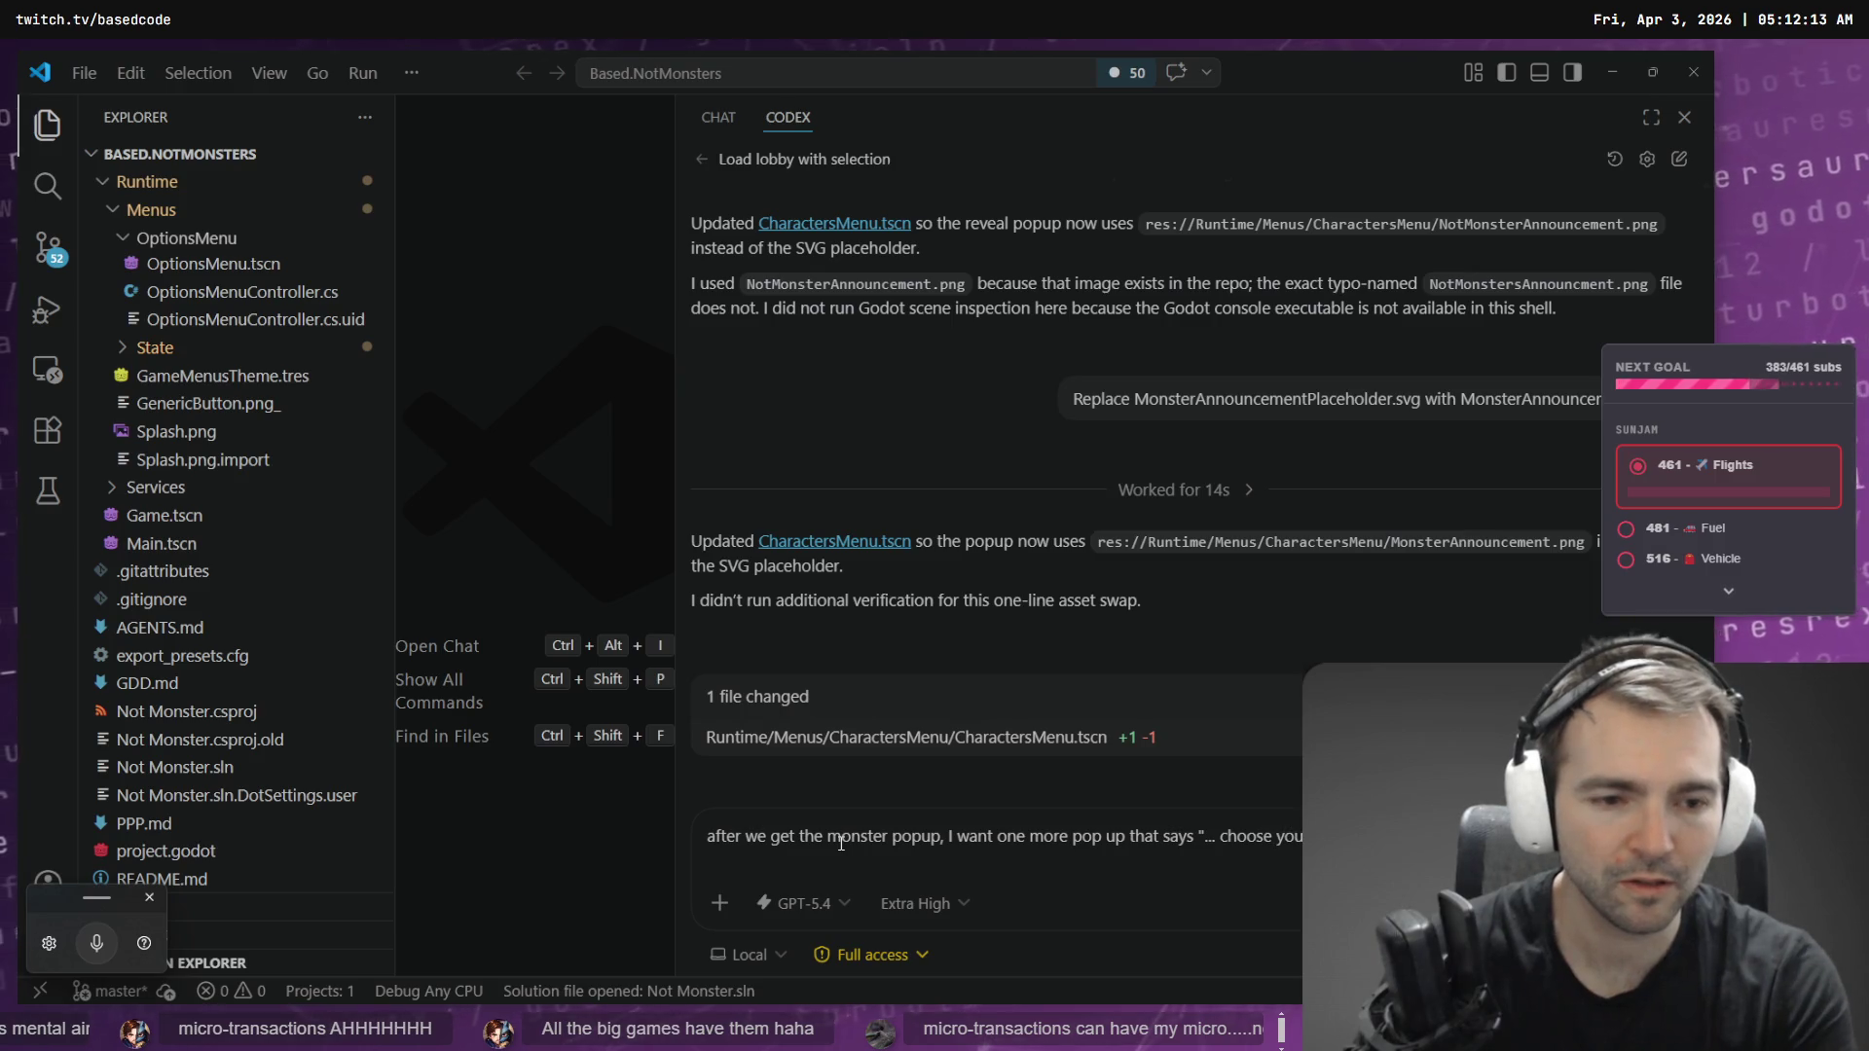
key("ctrl+BackSpace")
key("ctrl+BackSpace")
type("pick your m")
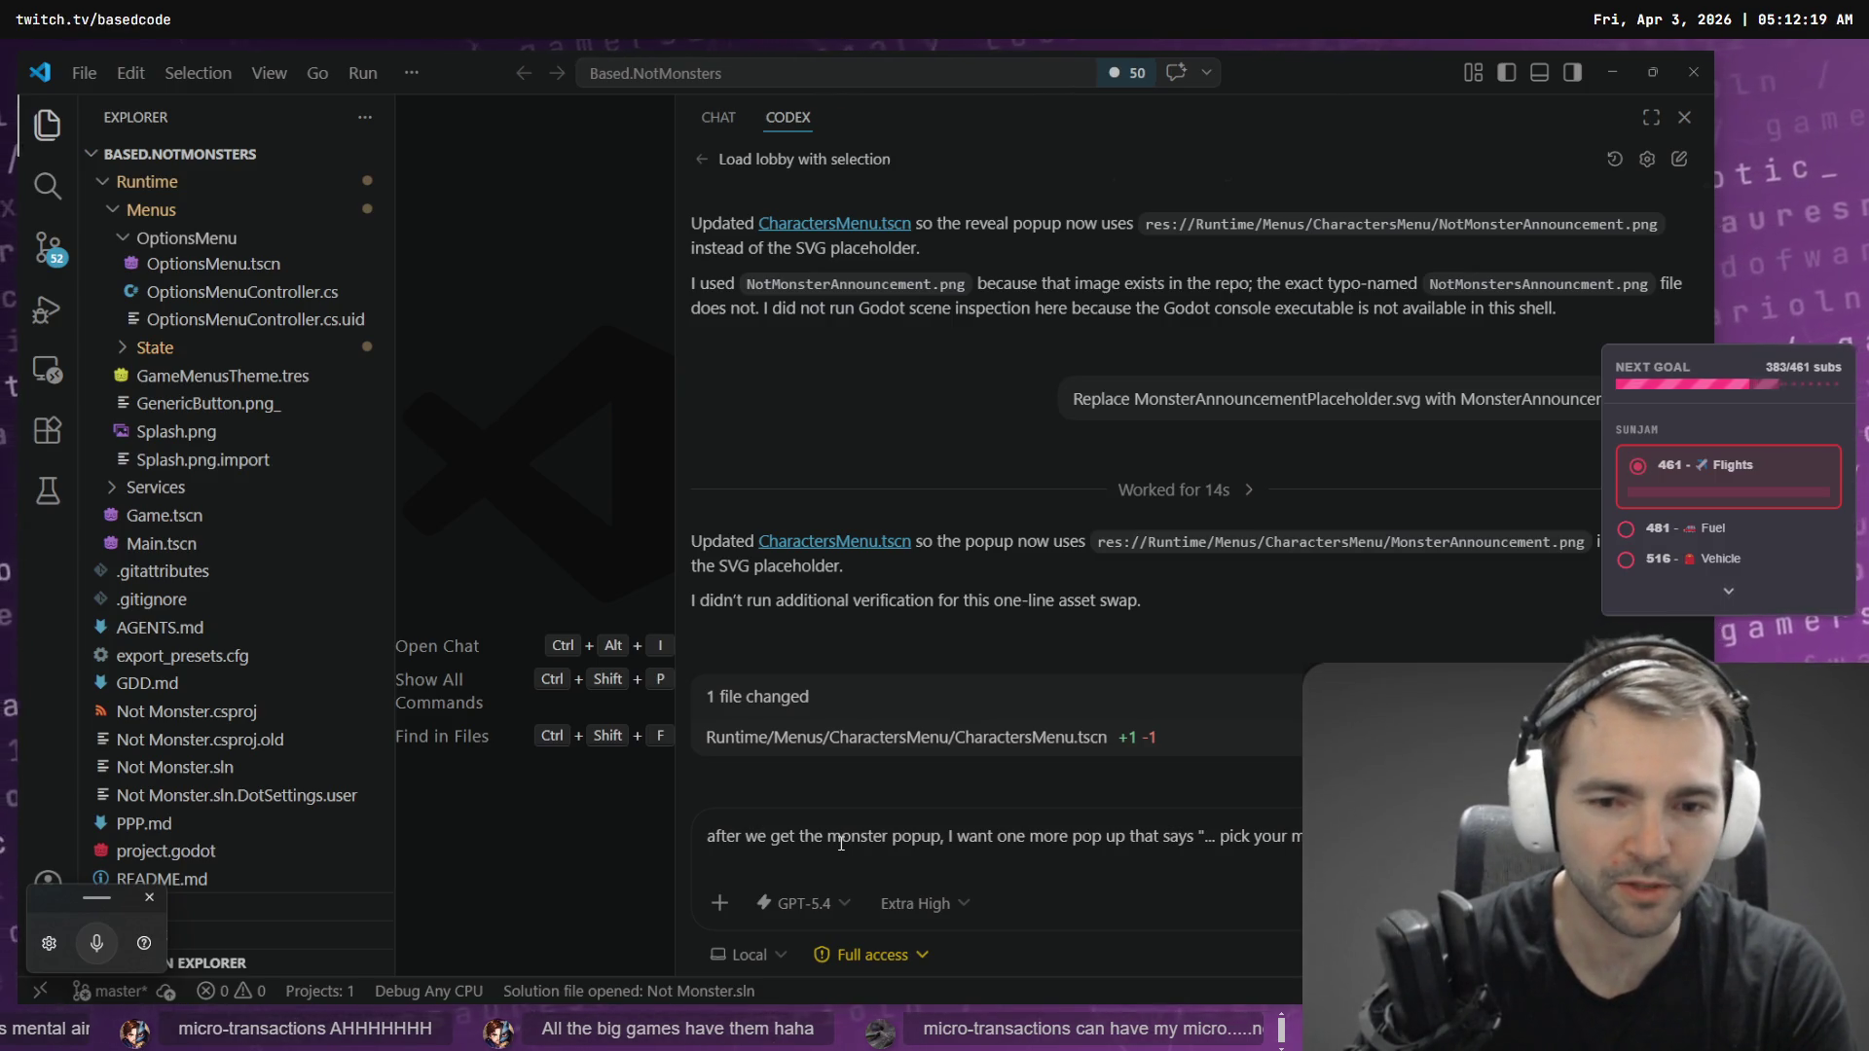
- Capitalize the request's first letter, finish dictating, and look over the Chapel changes in Fork
key("Home")
key("Delete")
type("A")
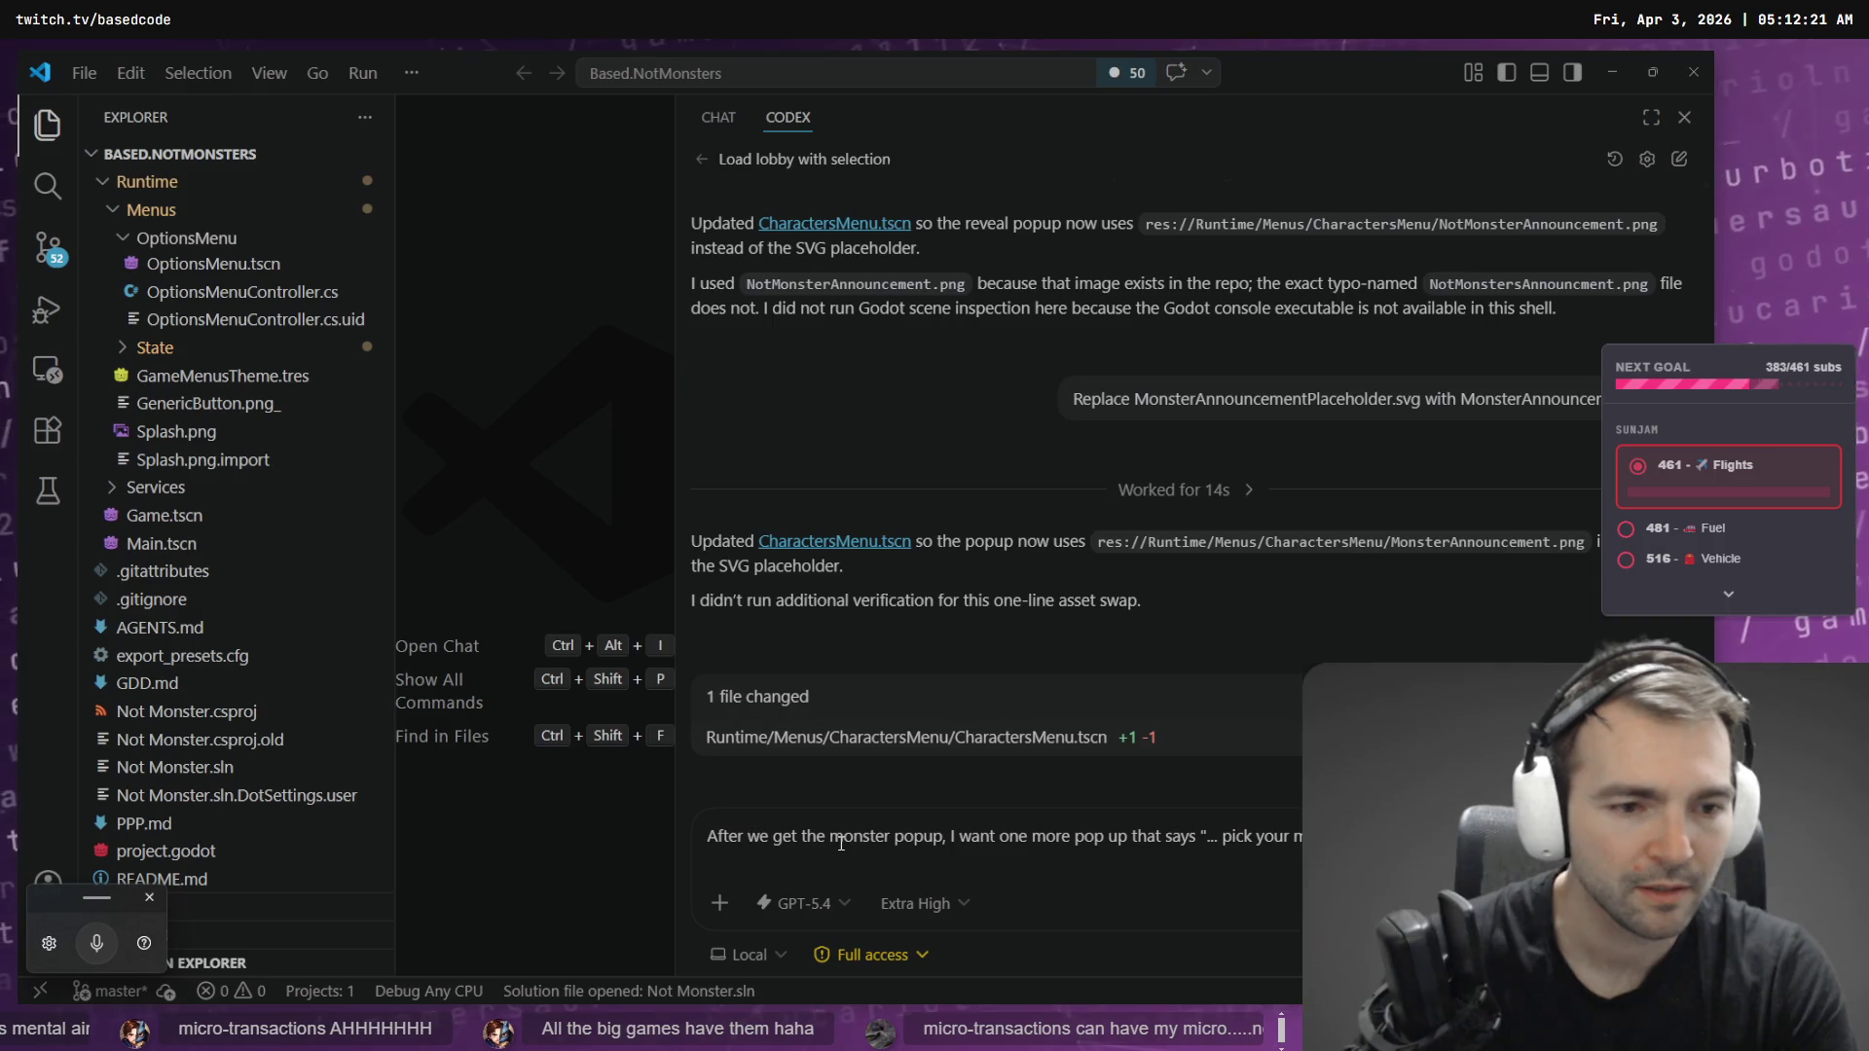
key("ctrl+super")
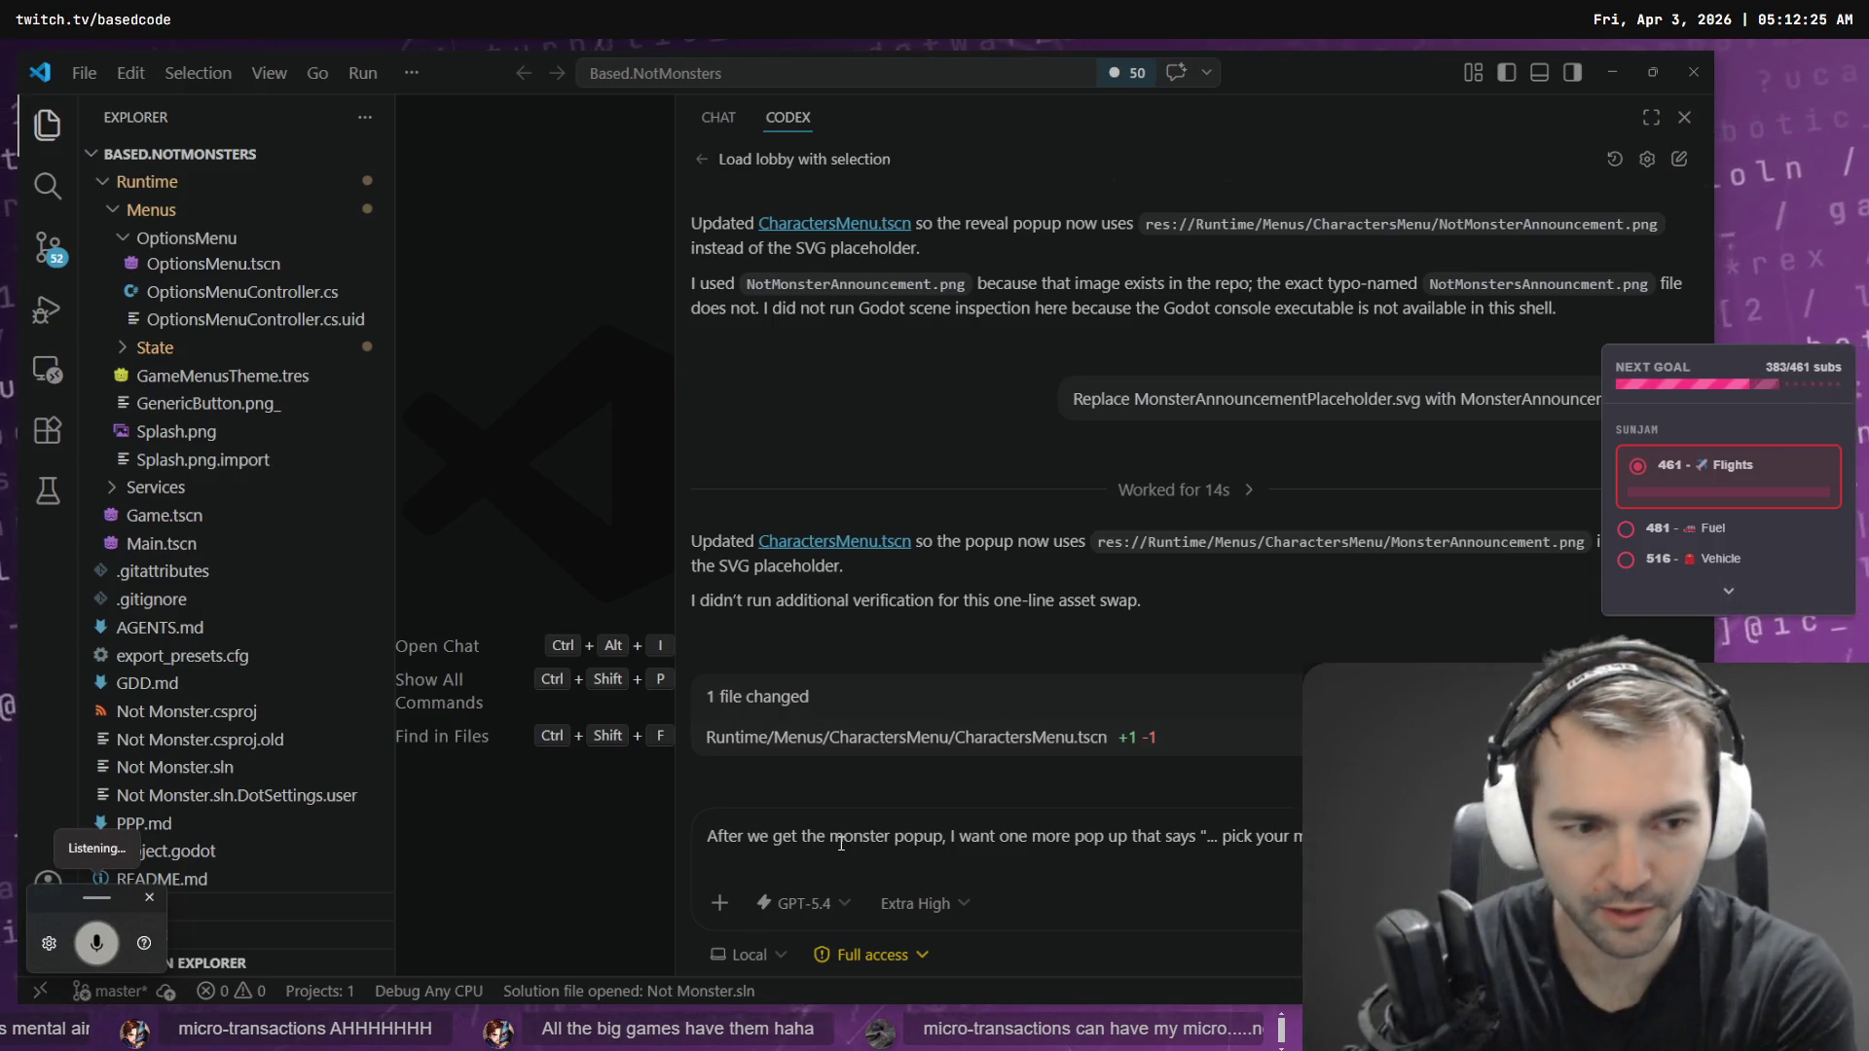
key("ctrl+super")
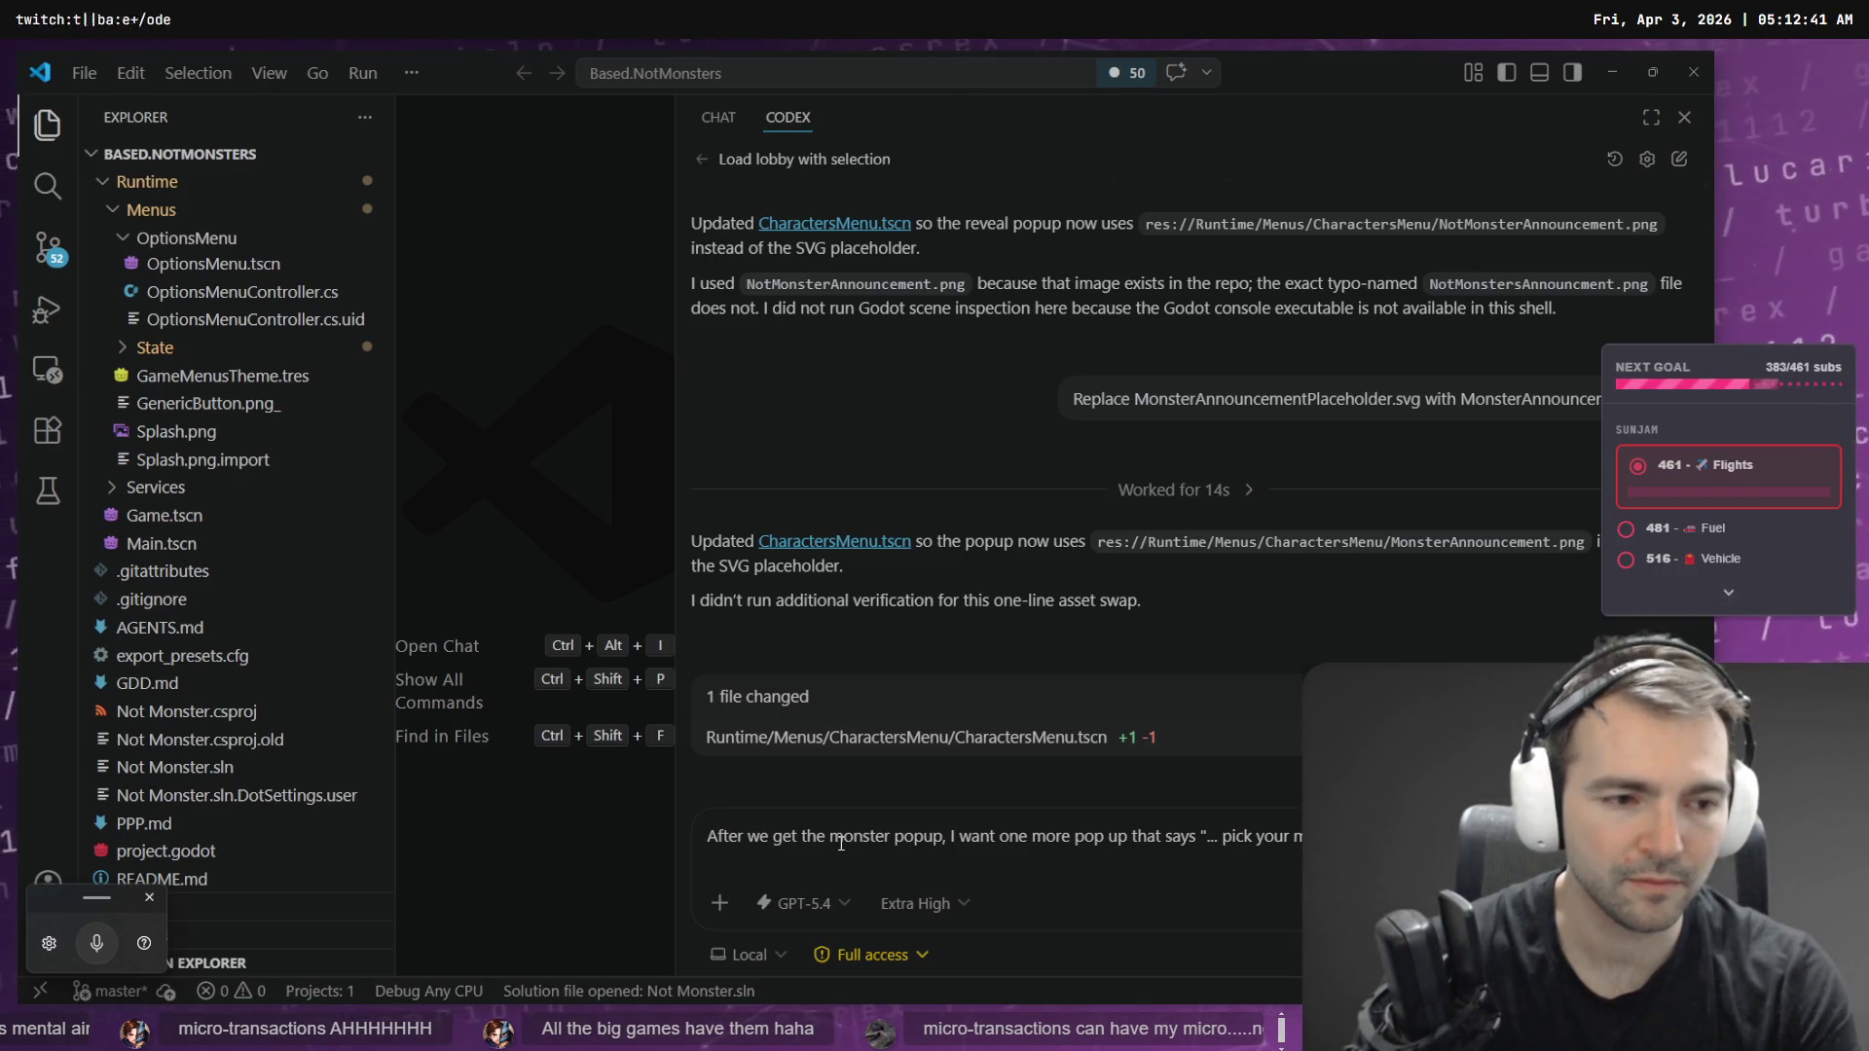
key("ctrl+super")
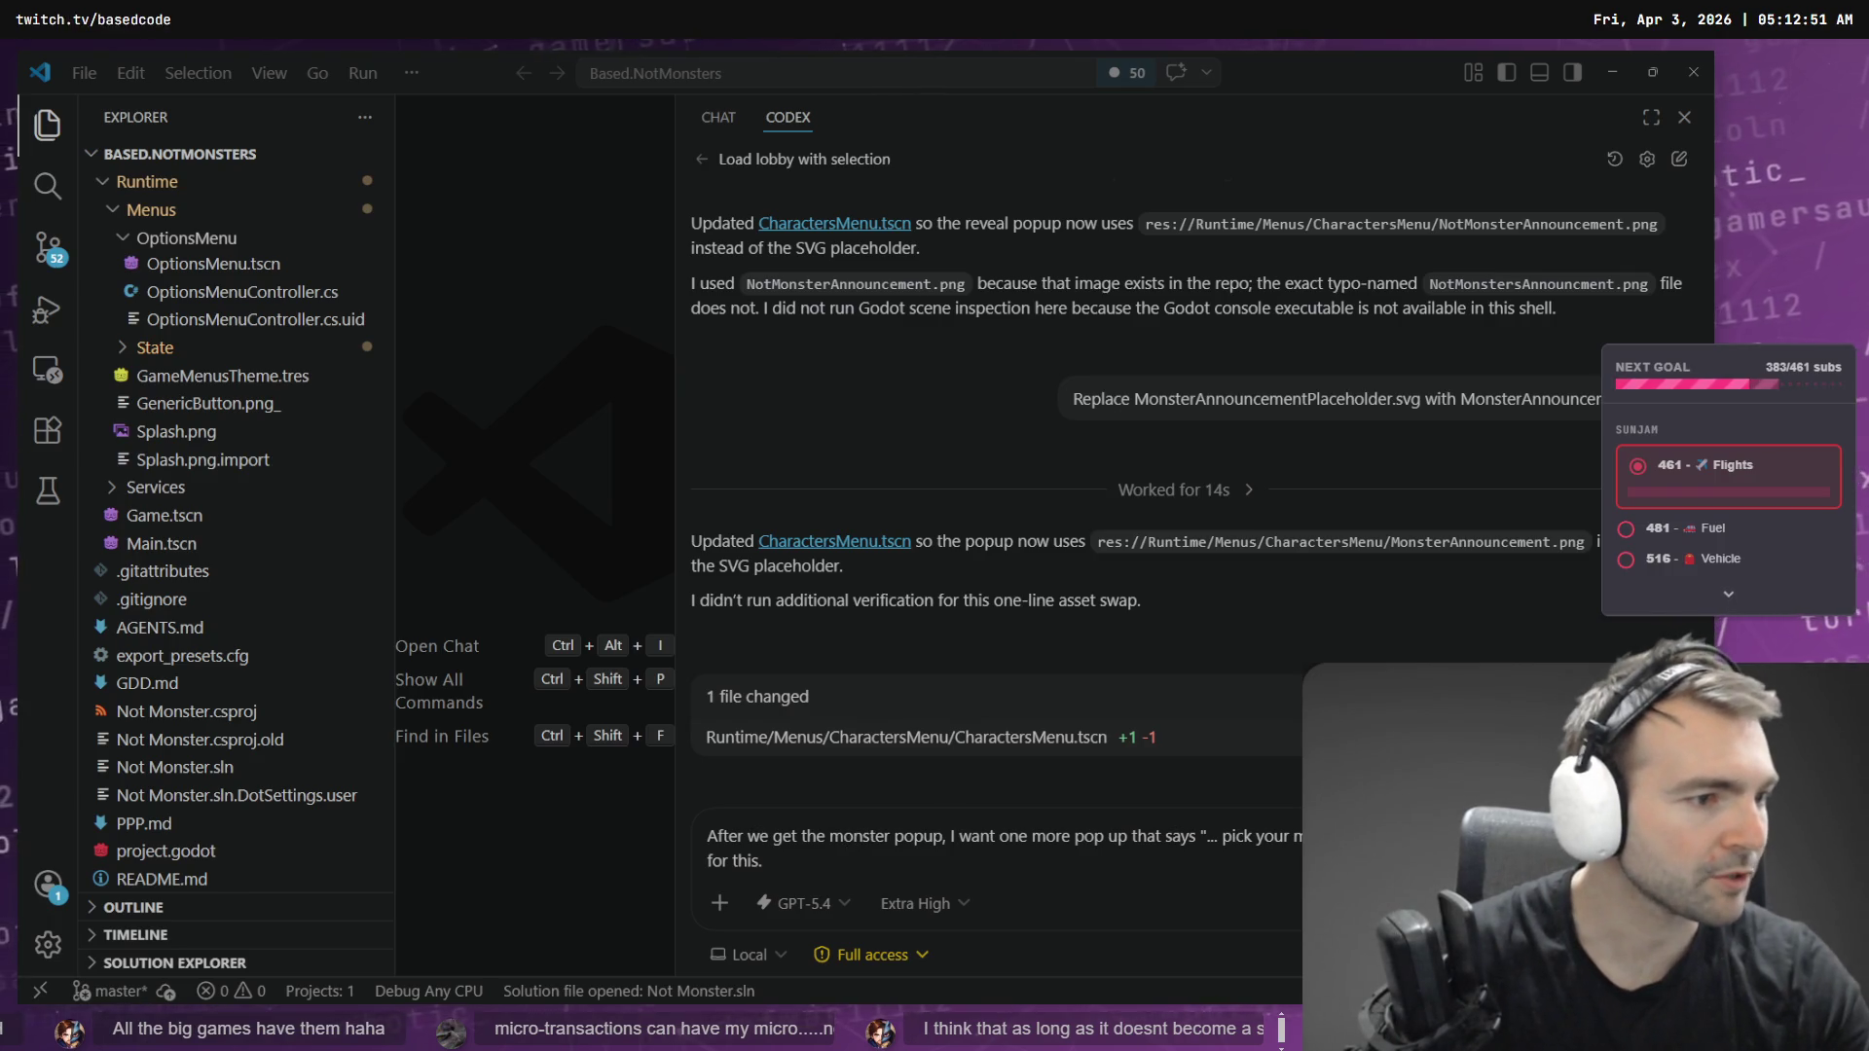
key("alt+Tab")
left_click(410, 331)
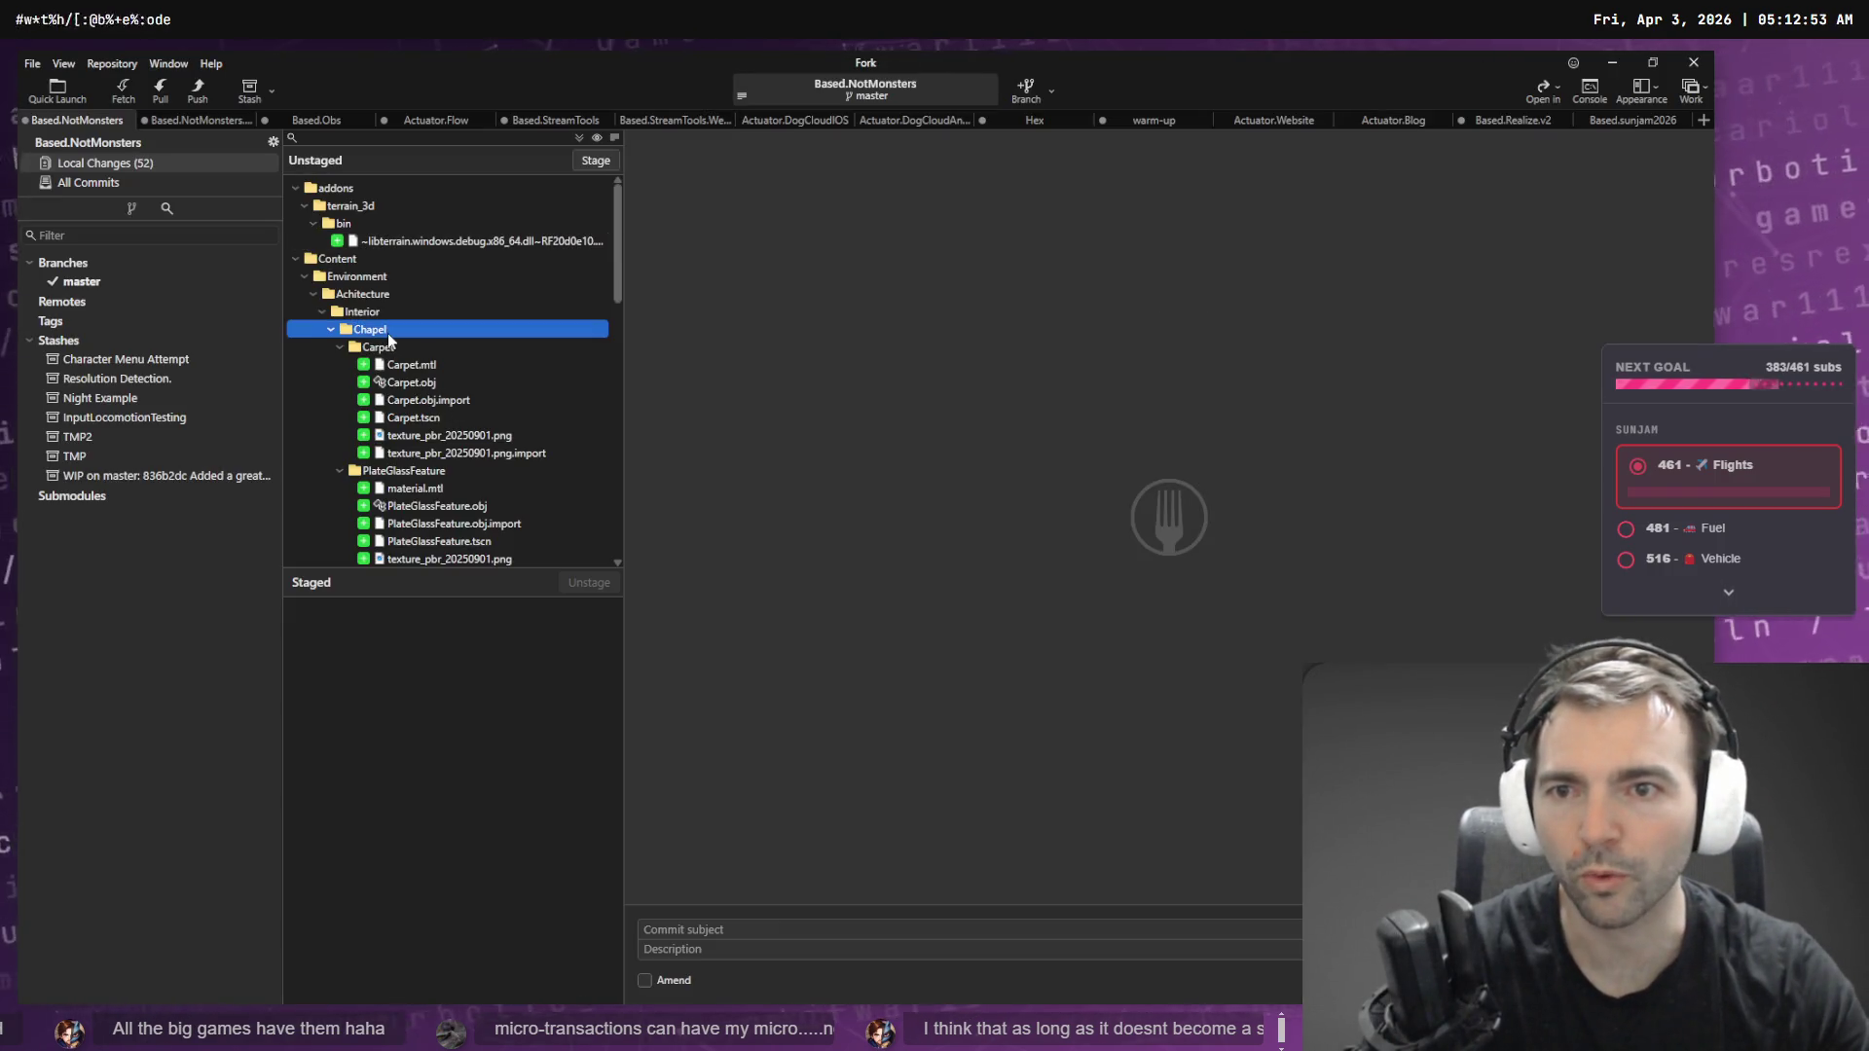
- Stage Lobby.tscn and the whole Menus folder, and review the Chapel.tscn changes
left_click(336, 295)
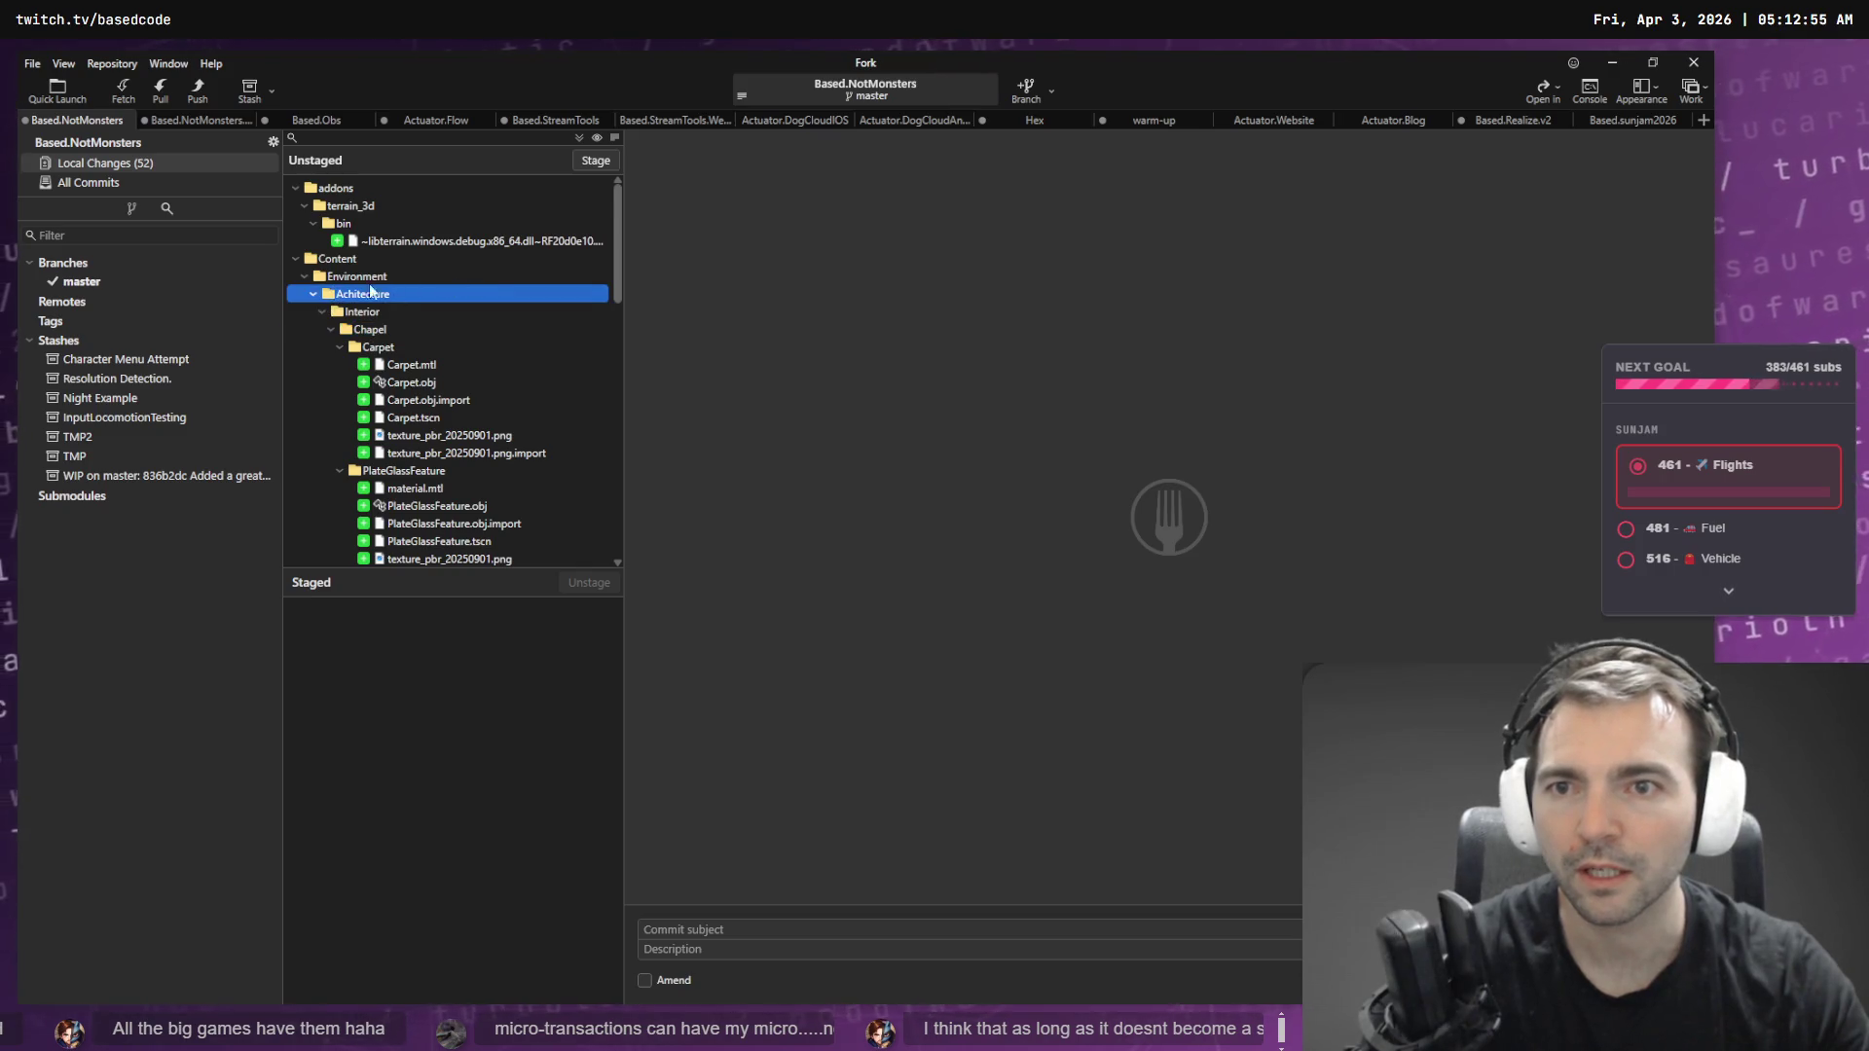
left_click(304, 278)
left_click(370, 312)
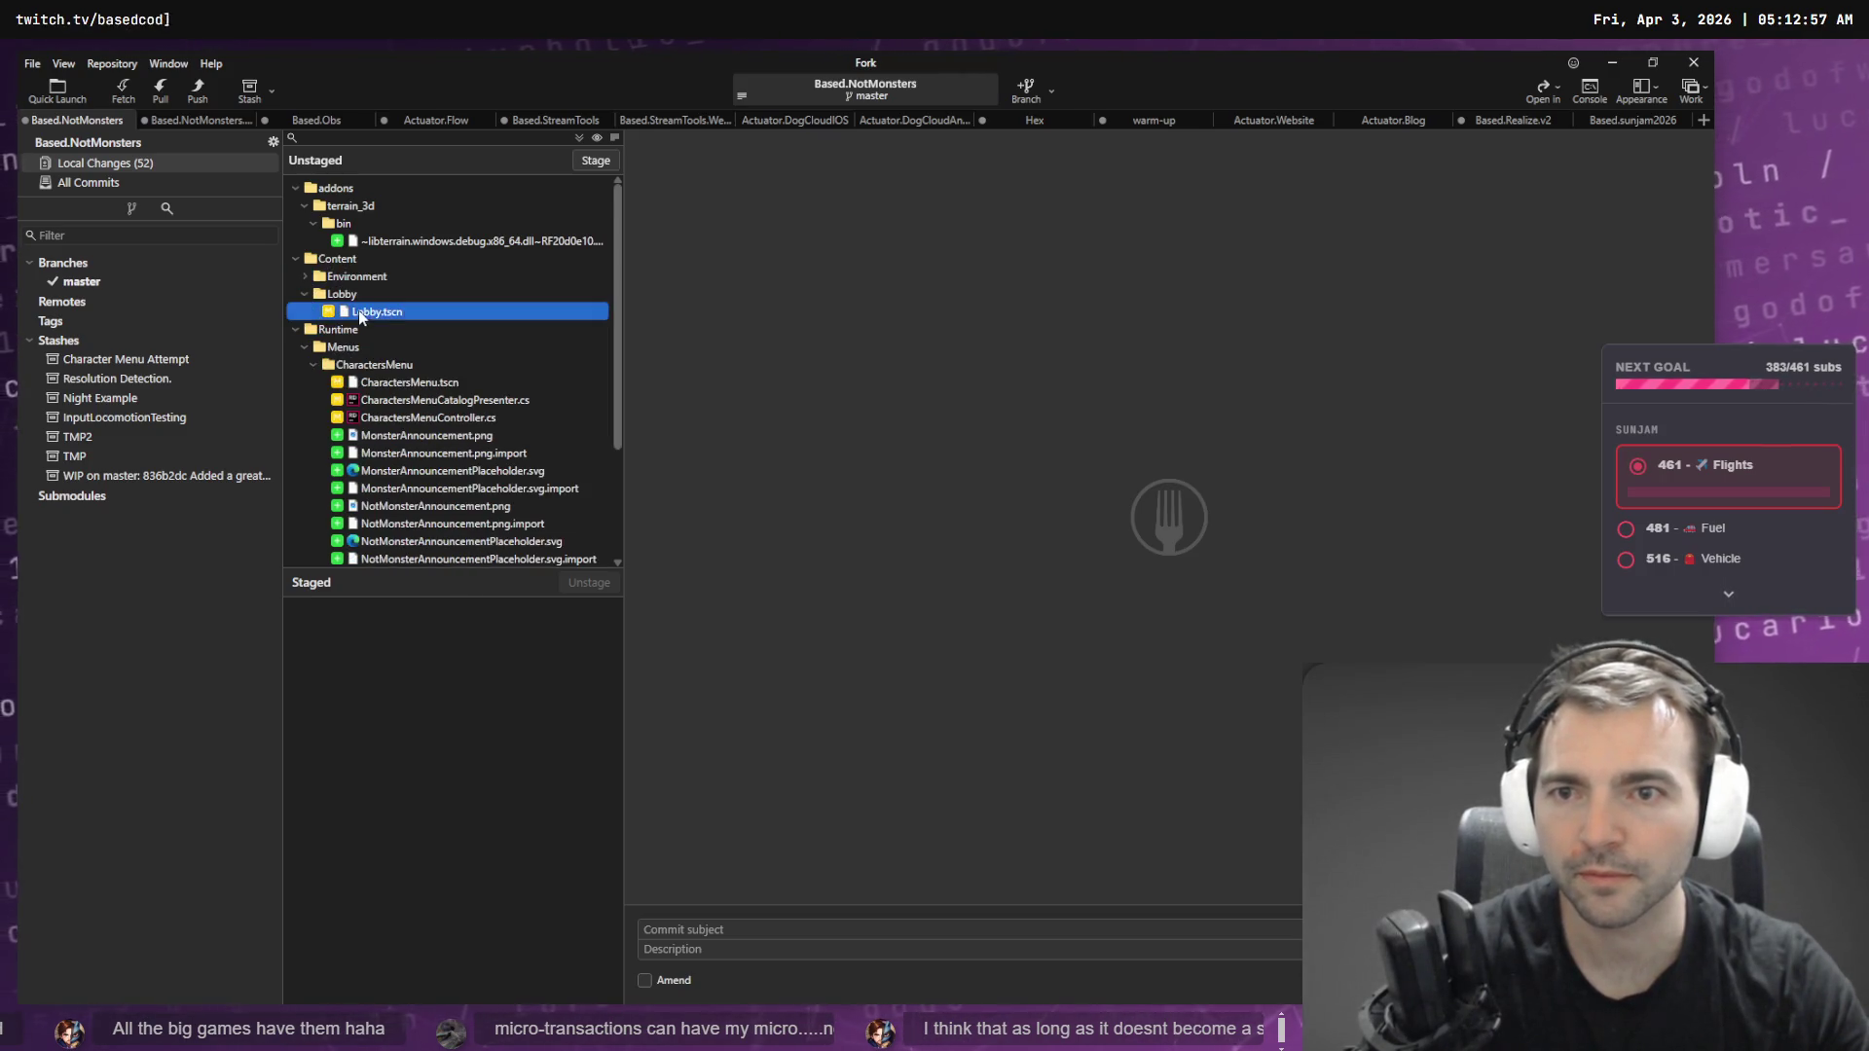
left_click(583, 161)
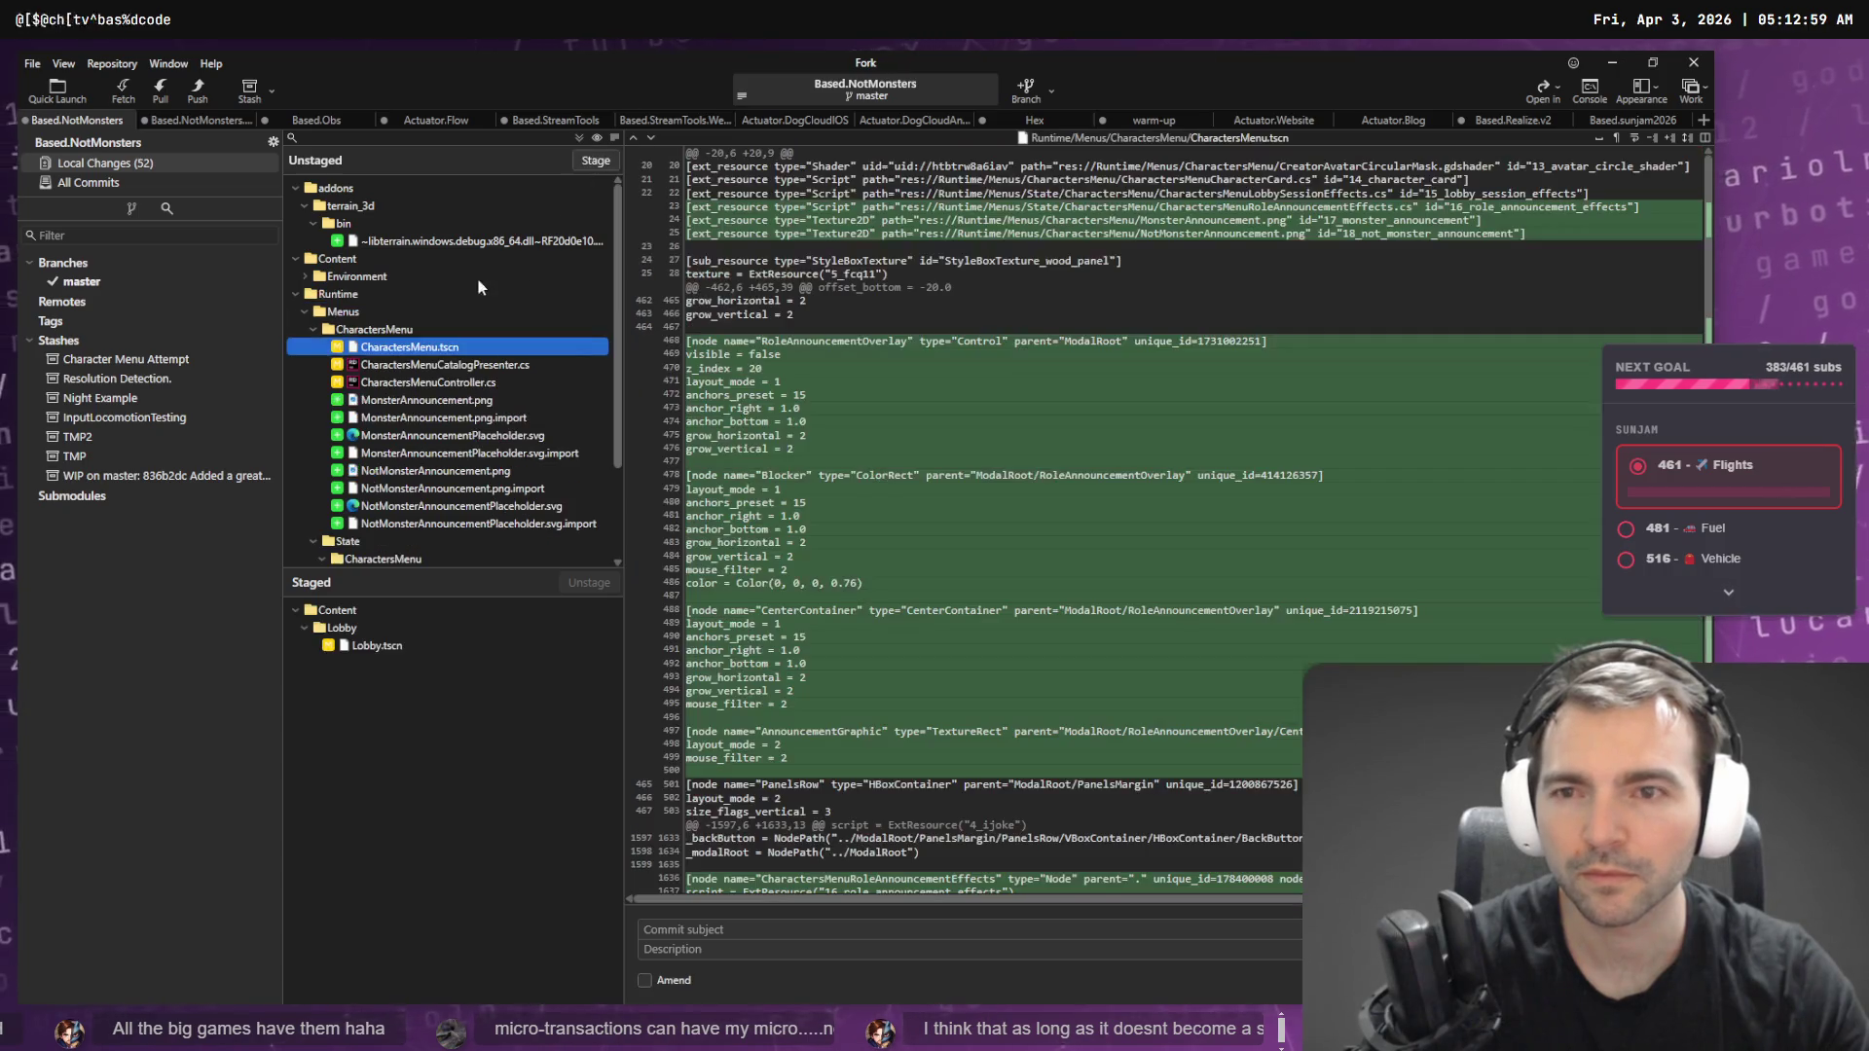
left_click(381, 313)
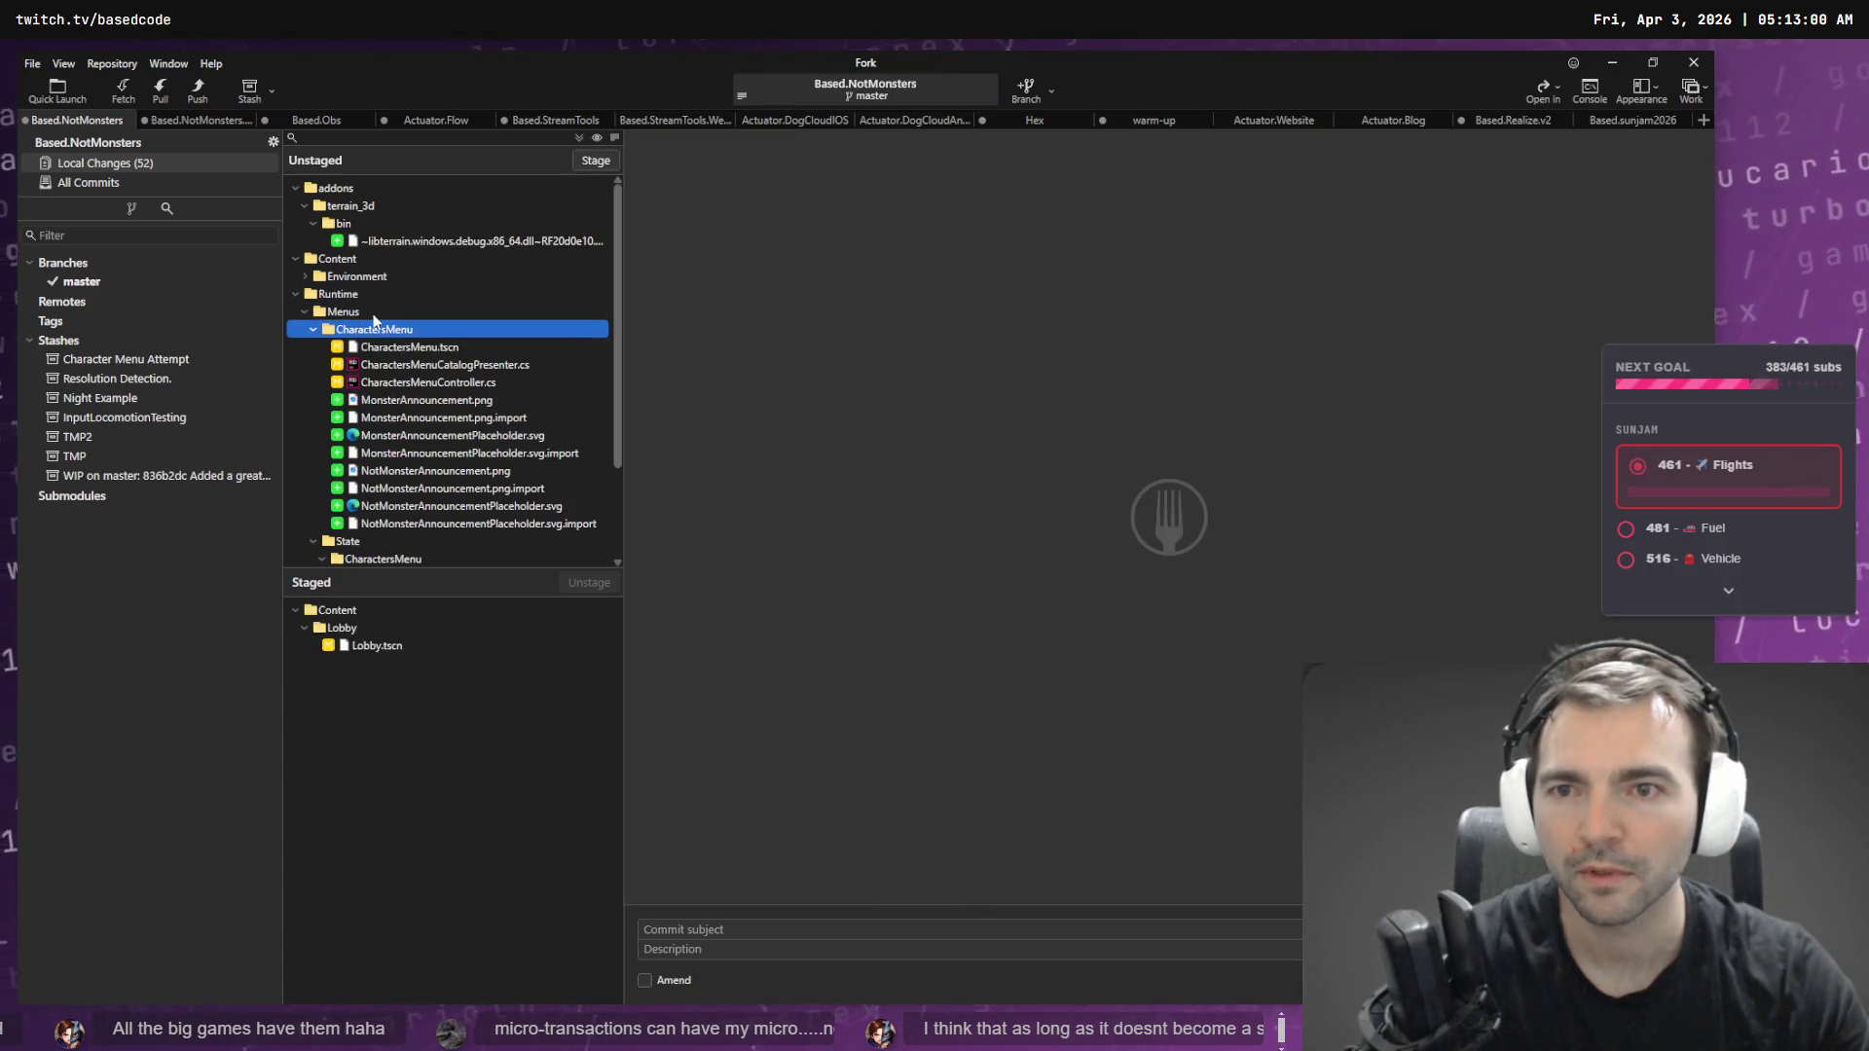
left_click(596, 161)
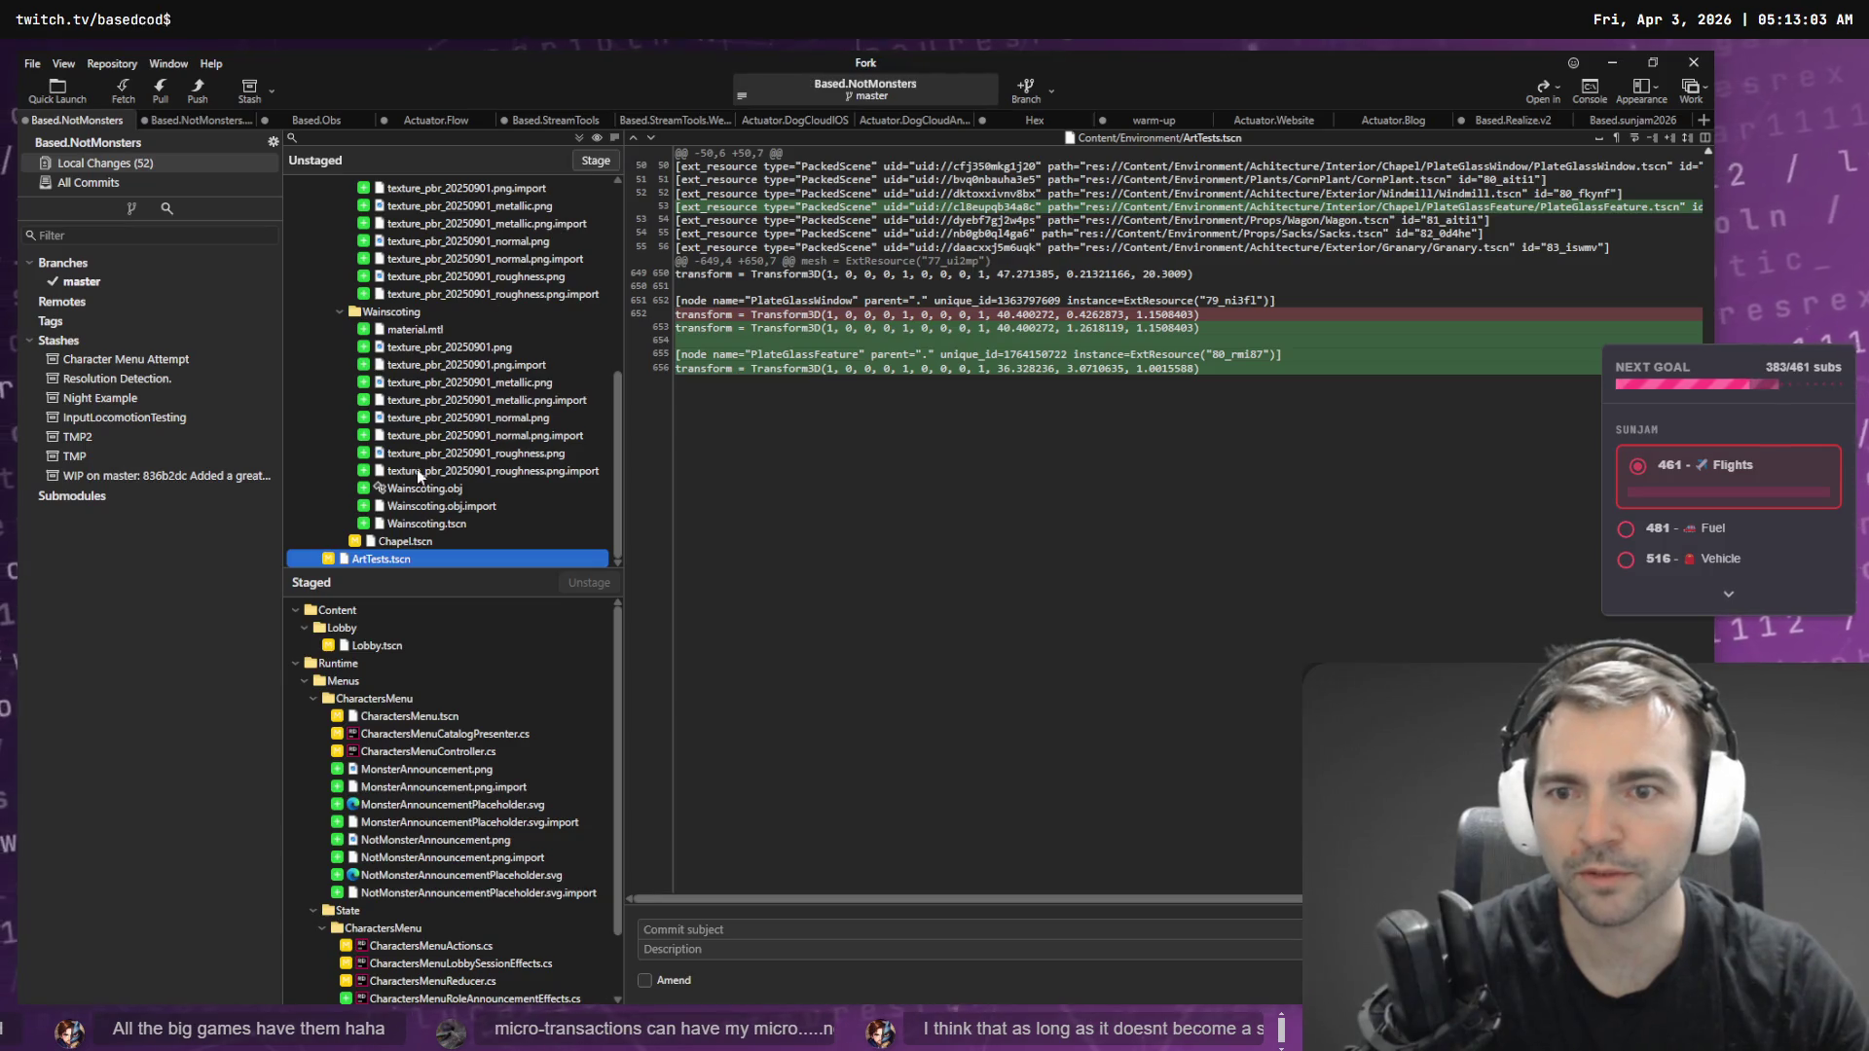
left_click(418, 541)
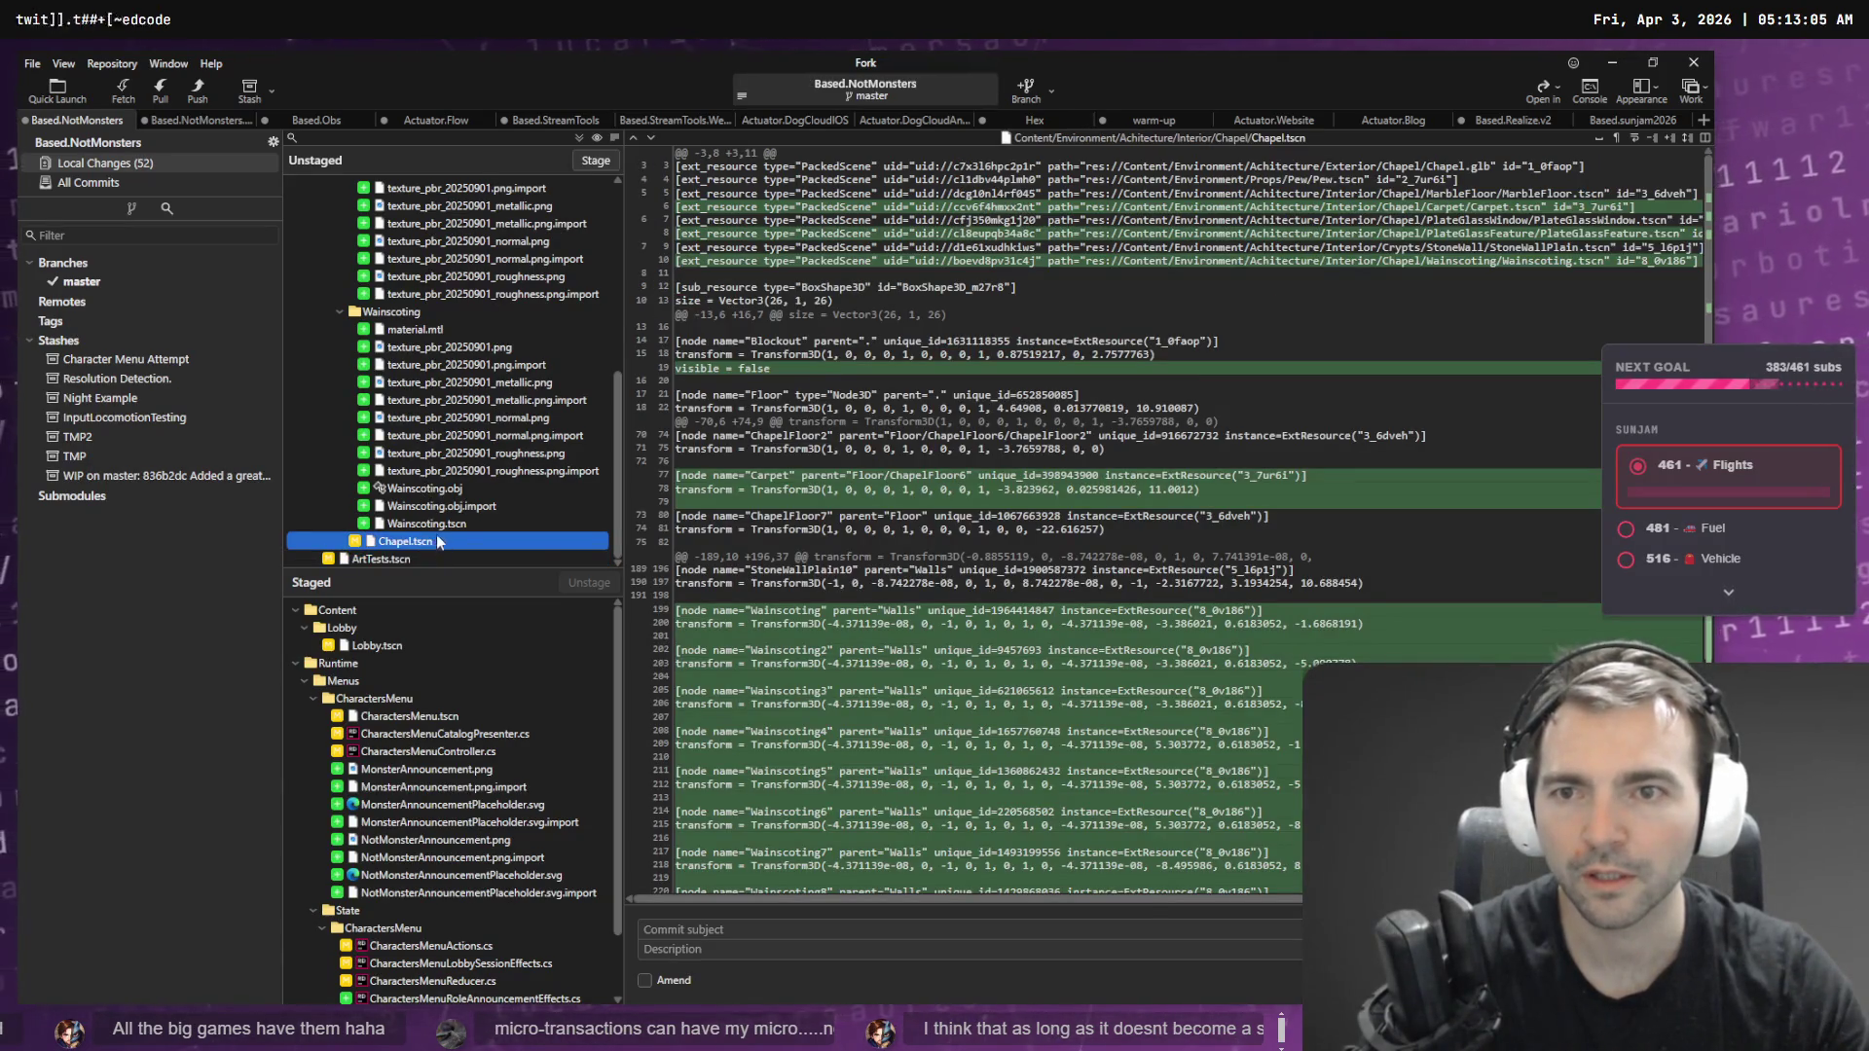
scroll(450, 420, "up", 4)
scroll(451, 421, "up", 3)
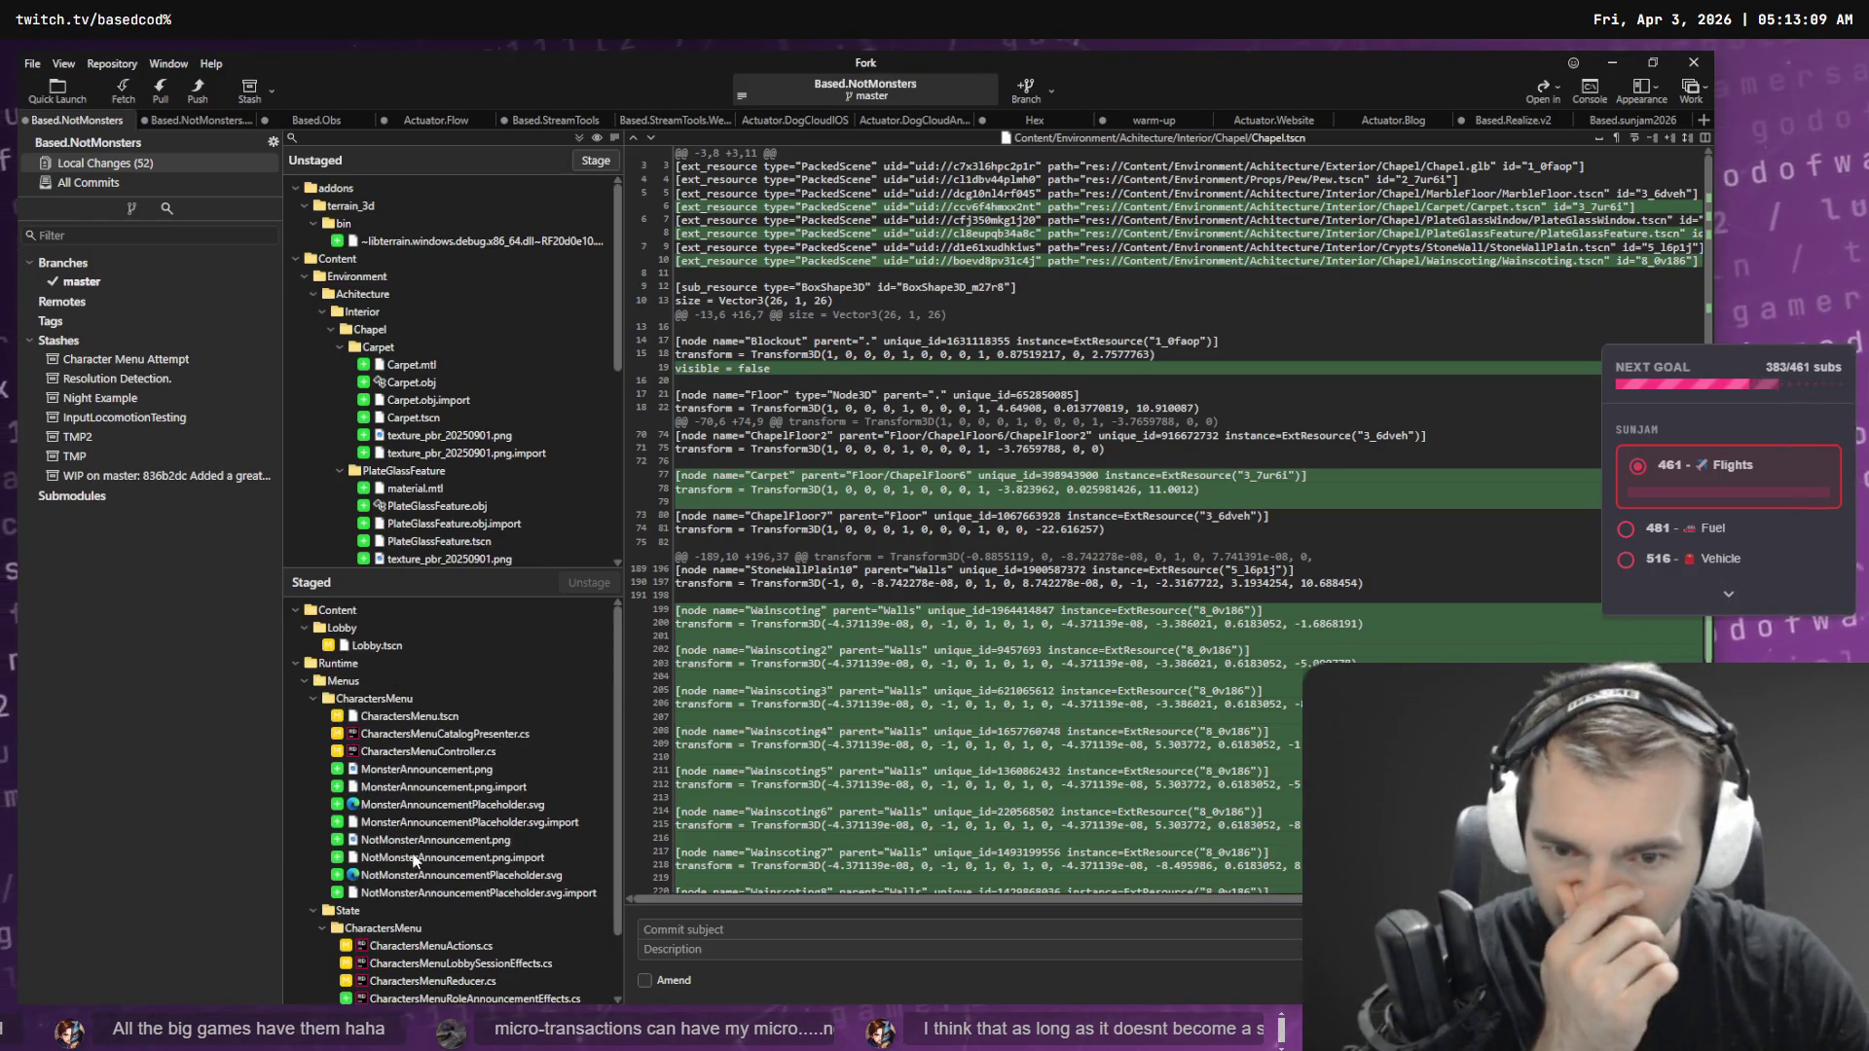
- Commit with the message 'Monster/not monster announcment.' and minimize Fork
left_click(681, 929)
type("Mon")
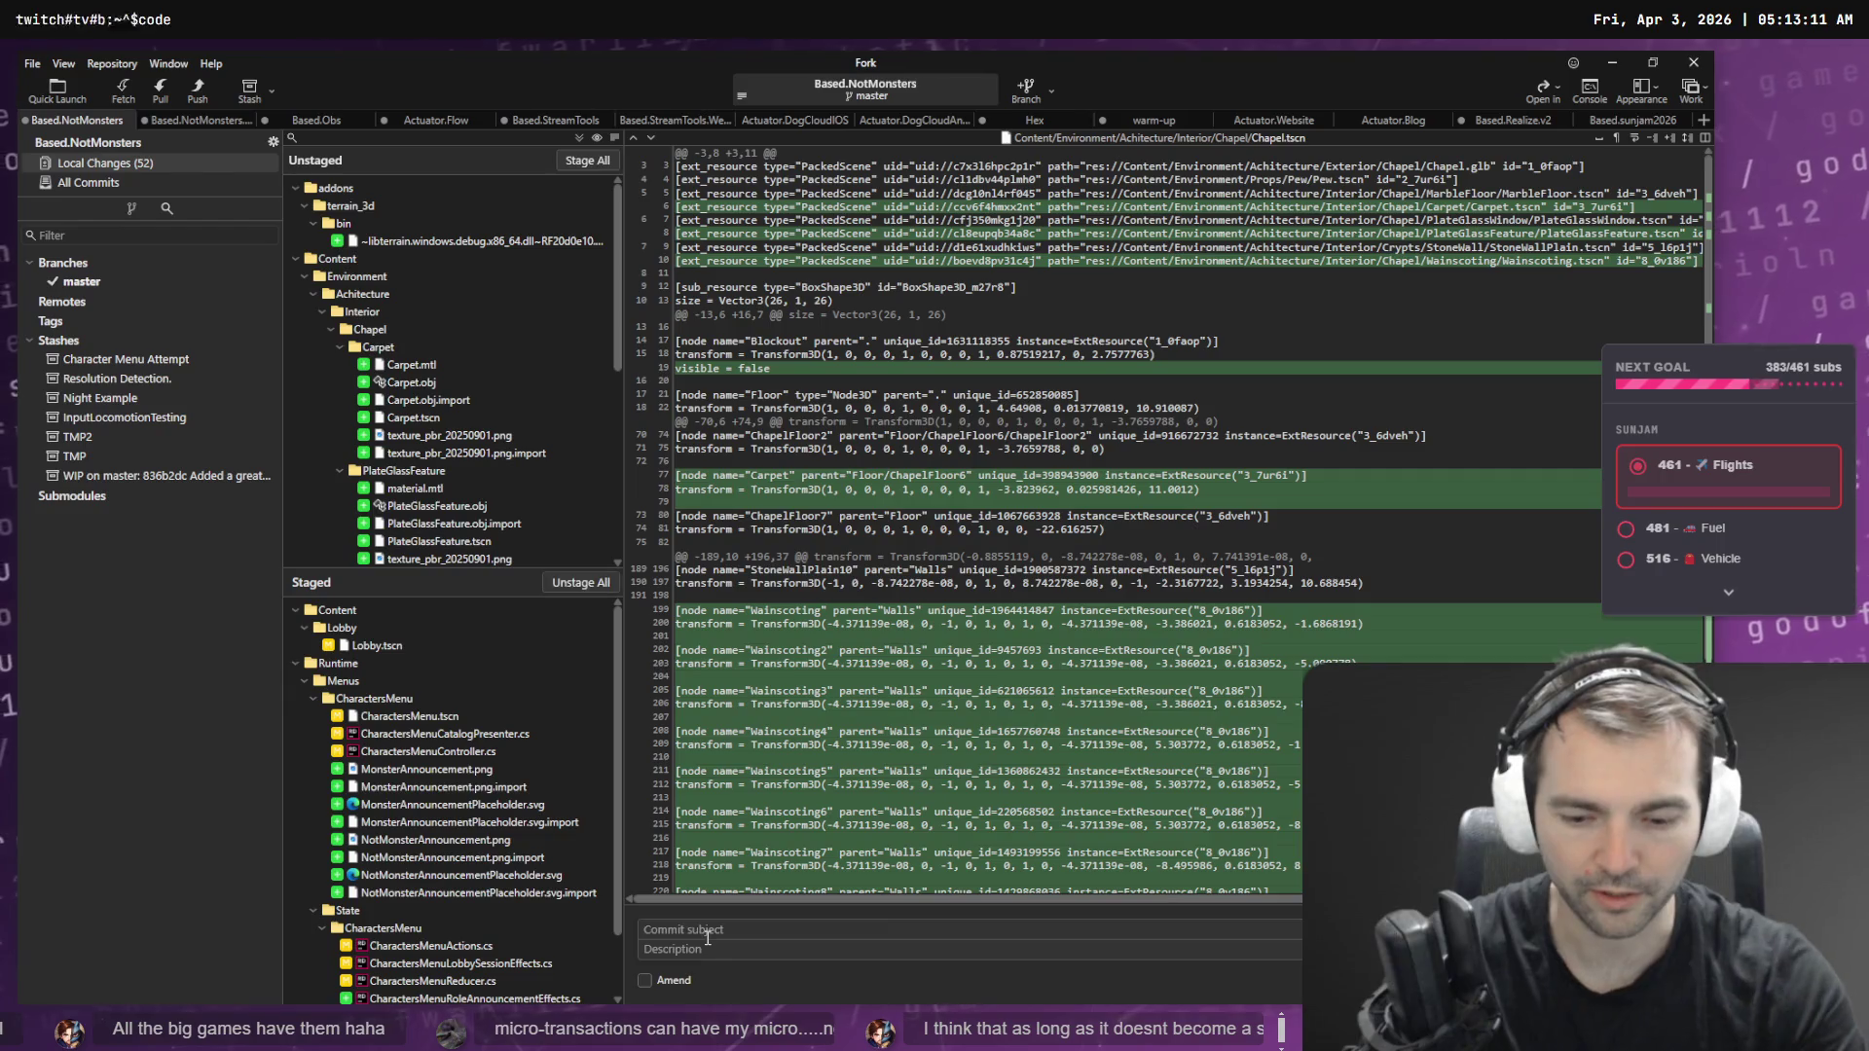
type("ster/n")
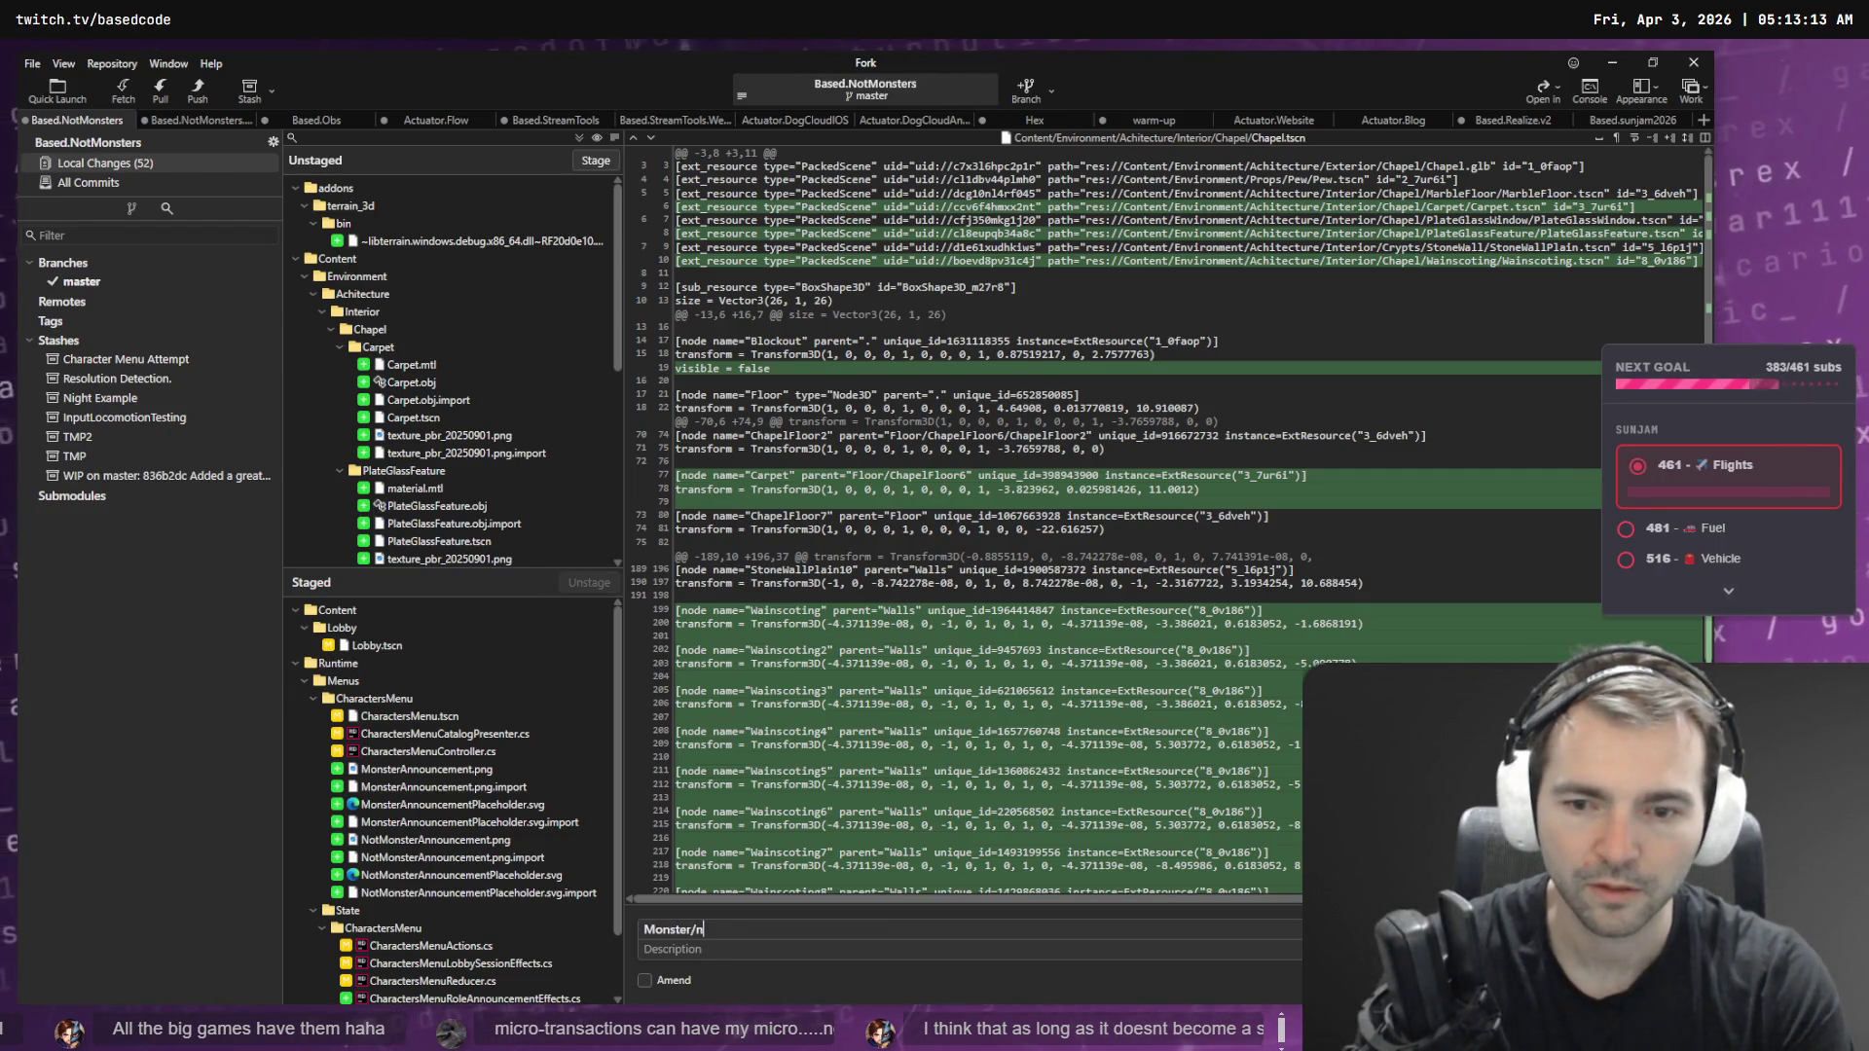
type("ot monster ann")
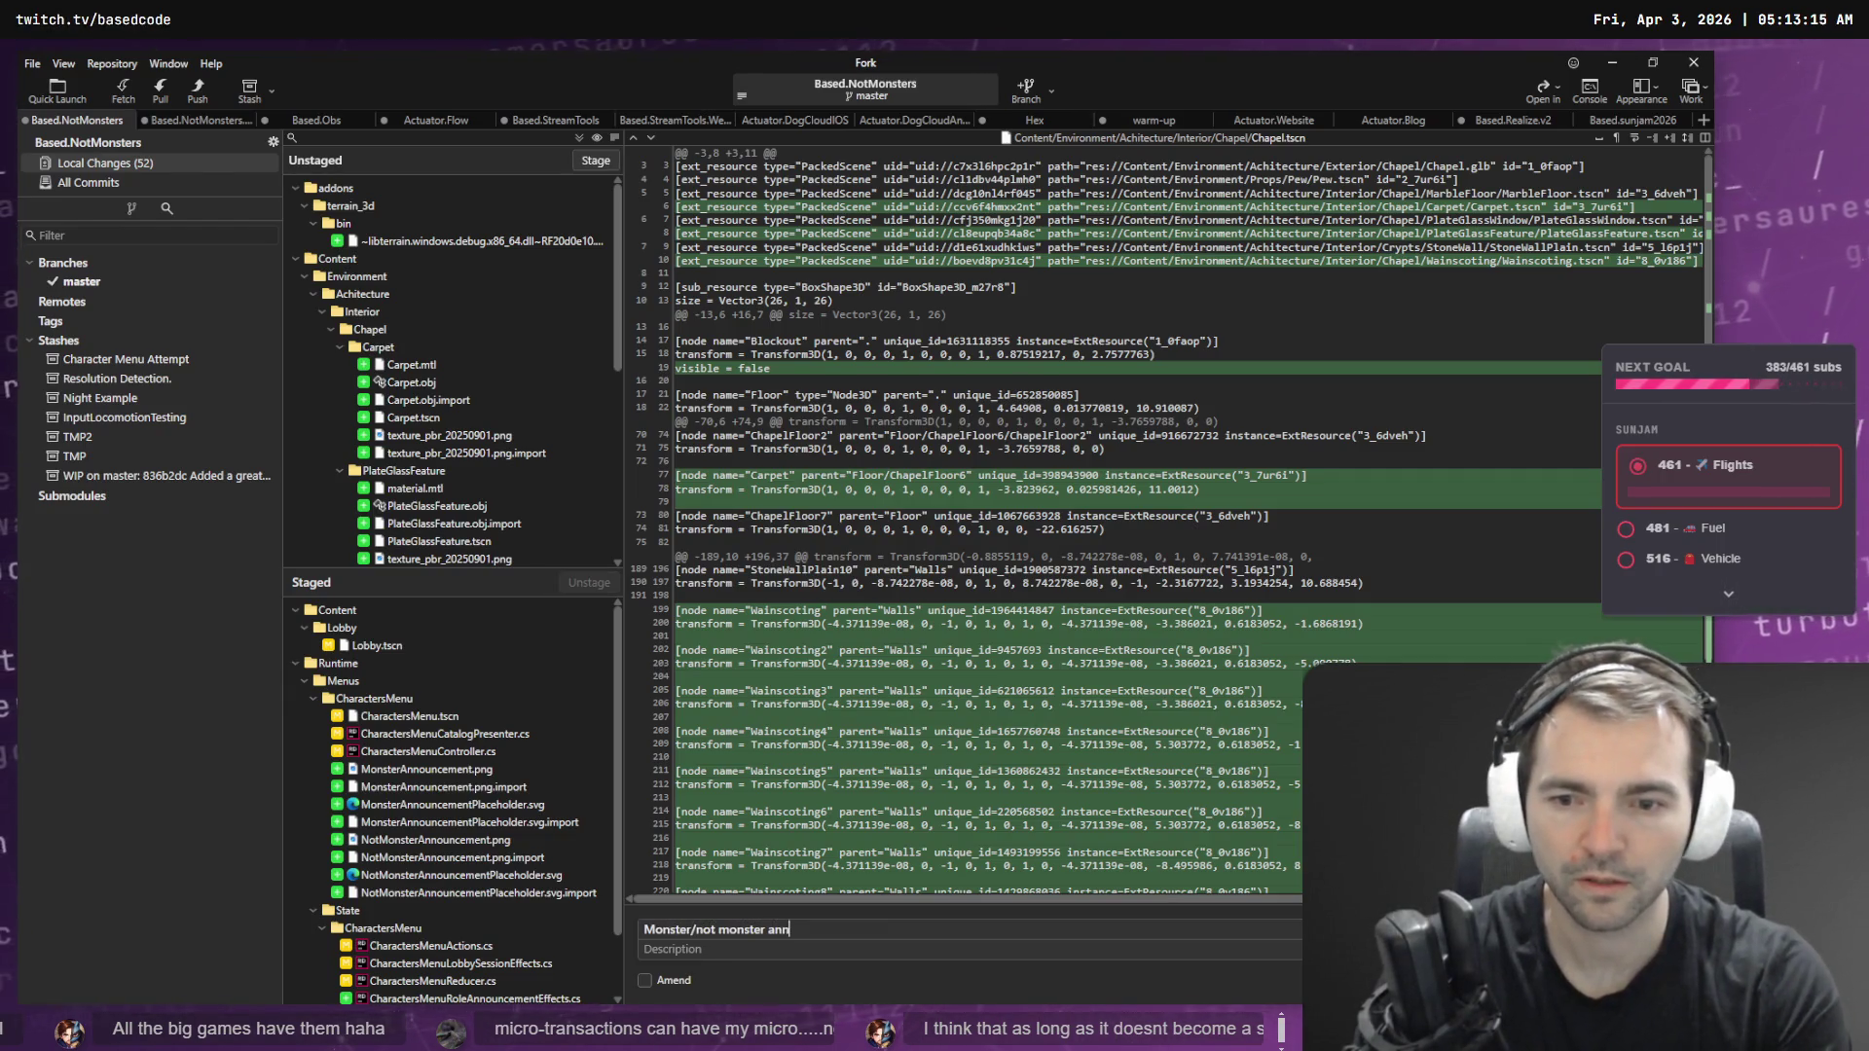
type("ouncment.")
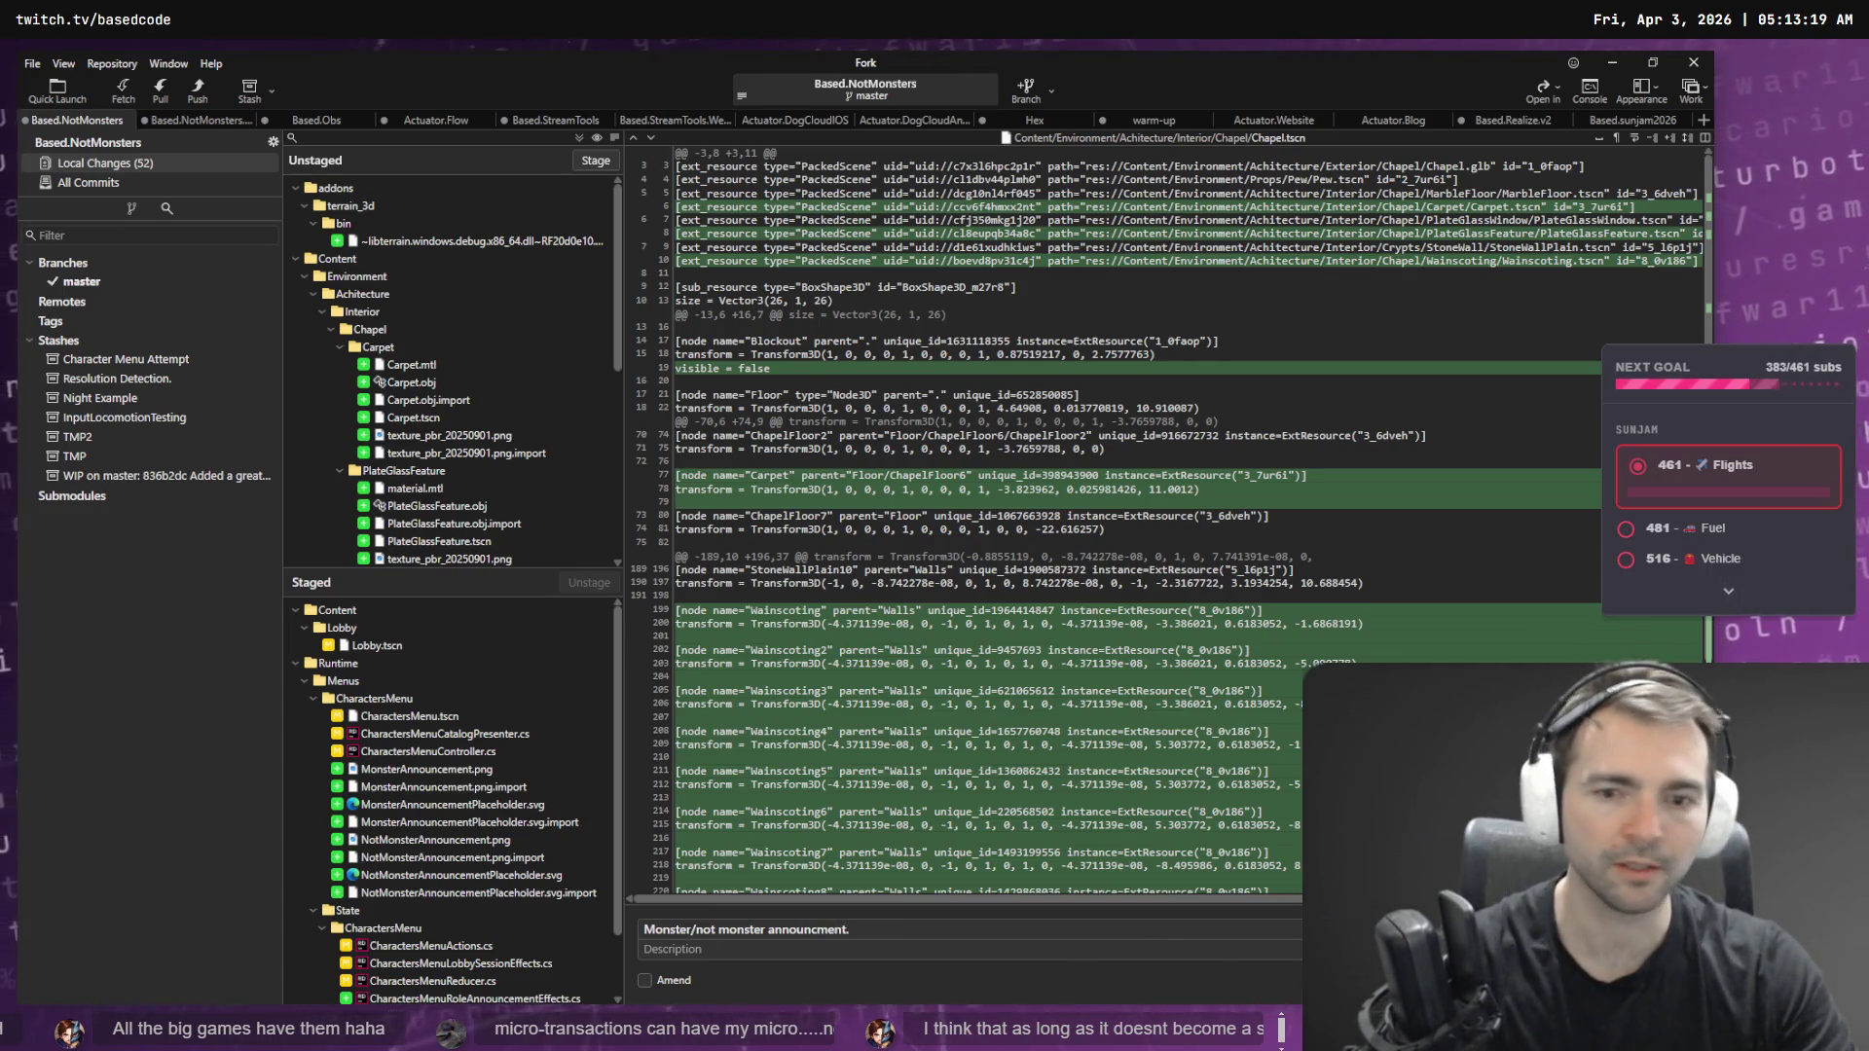
key("ctrl+Return")
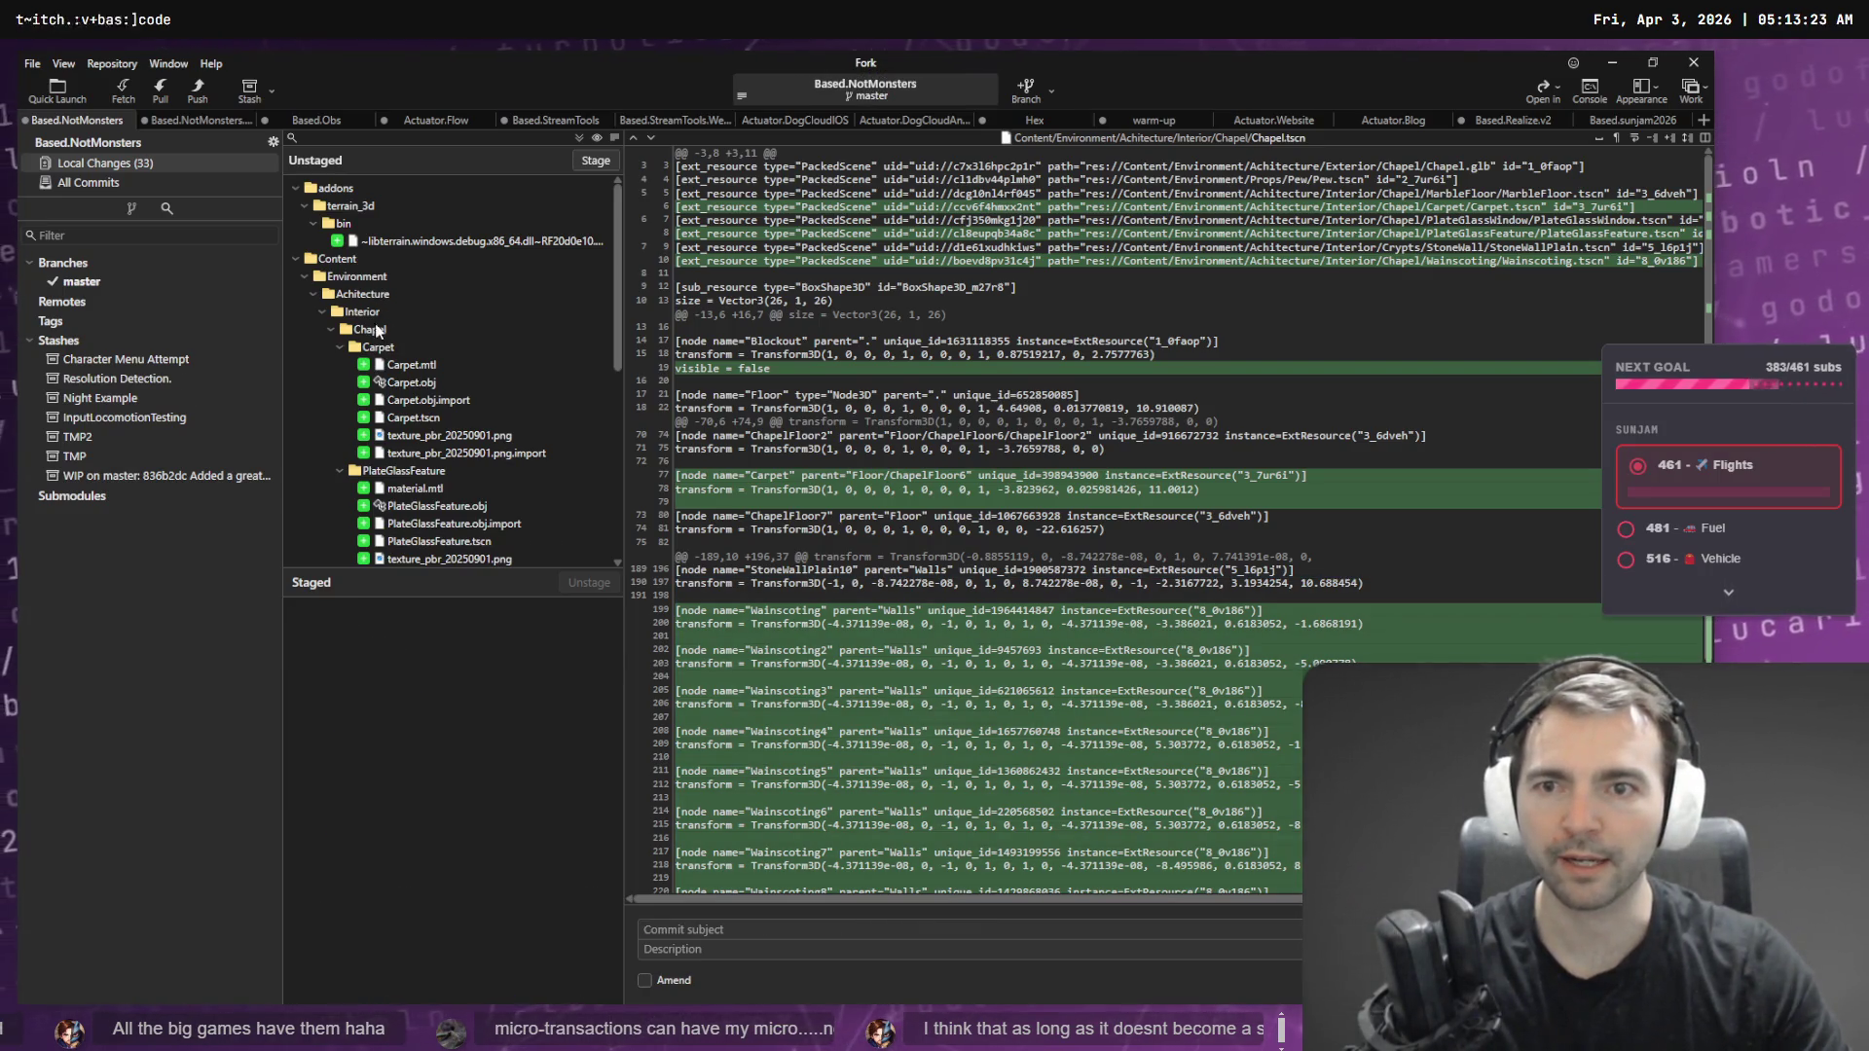
left_click(1604, 65)
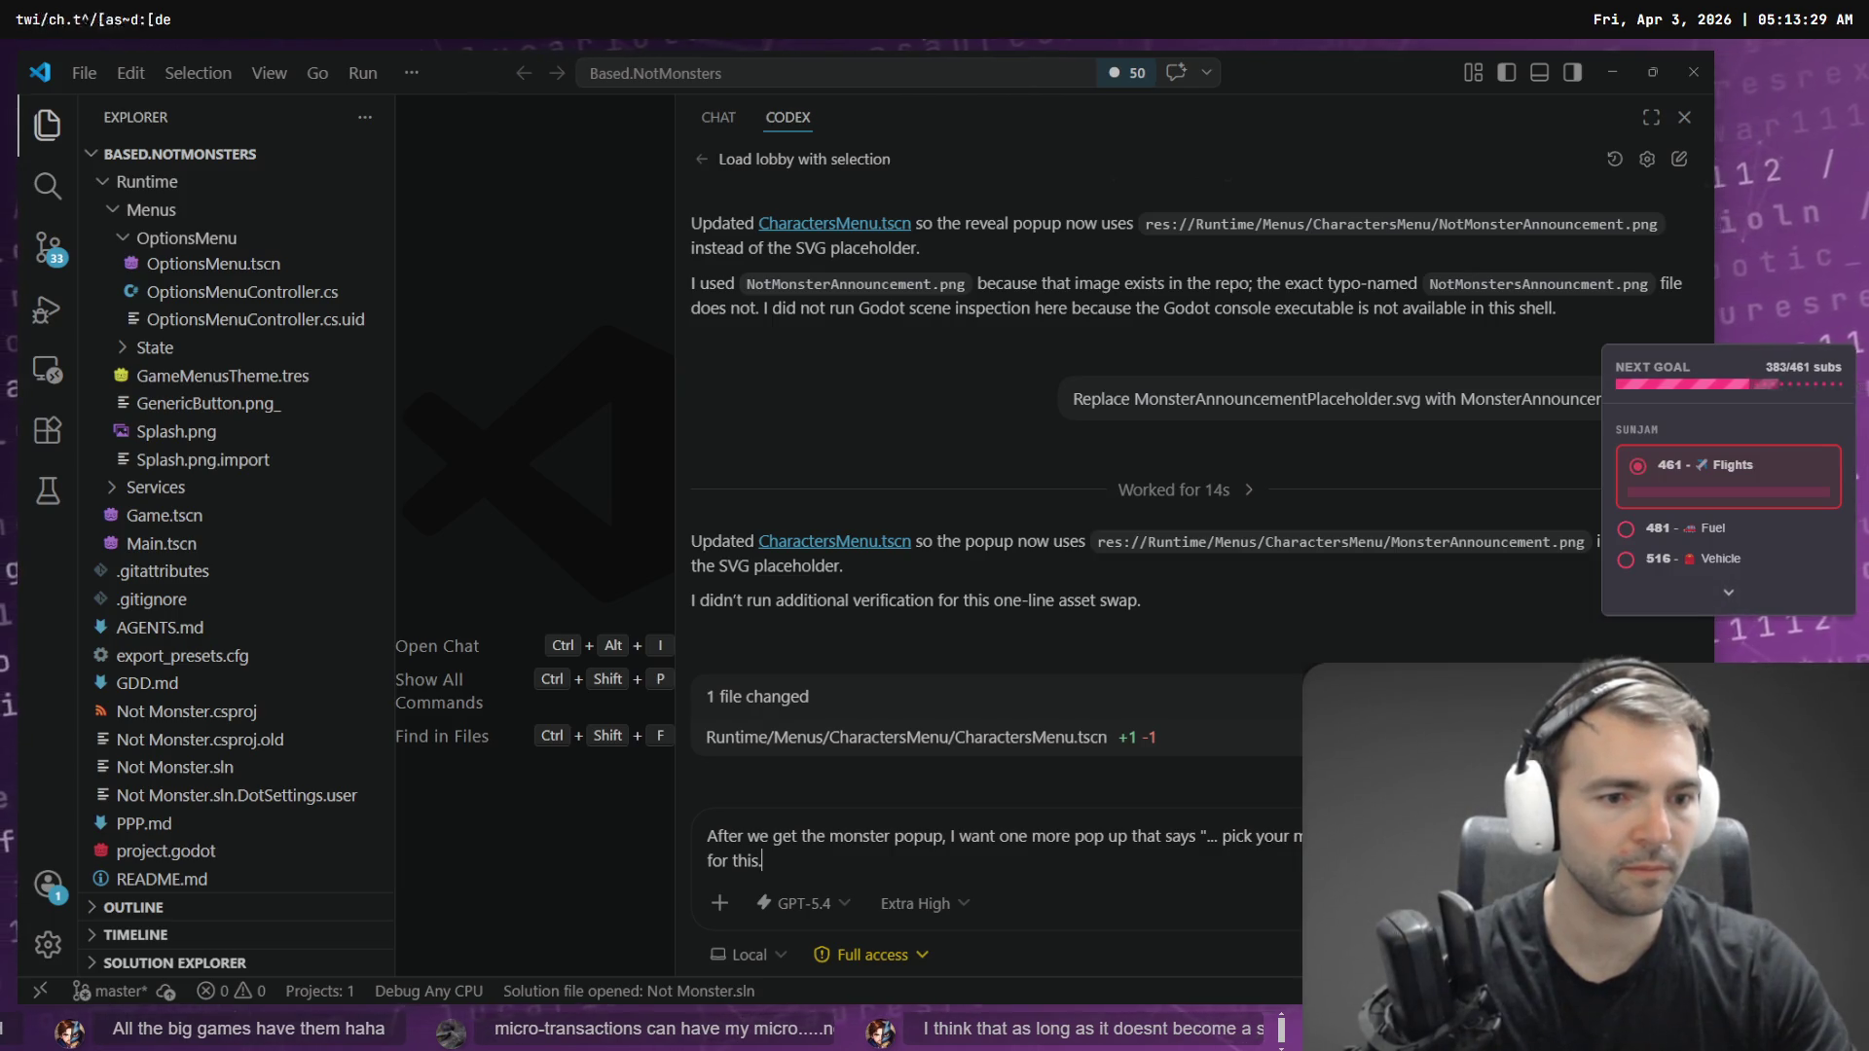
- Send Codex the drafted follow-up popup request
key("Return")
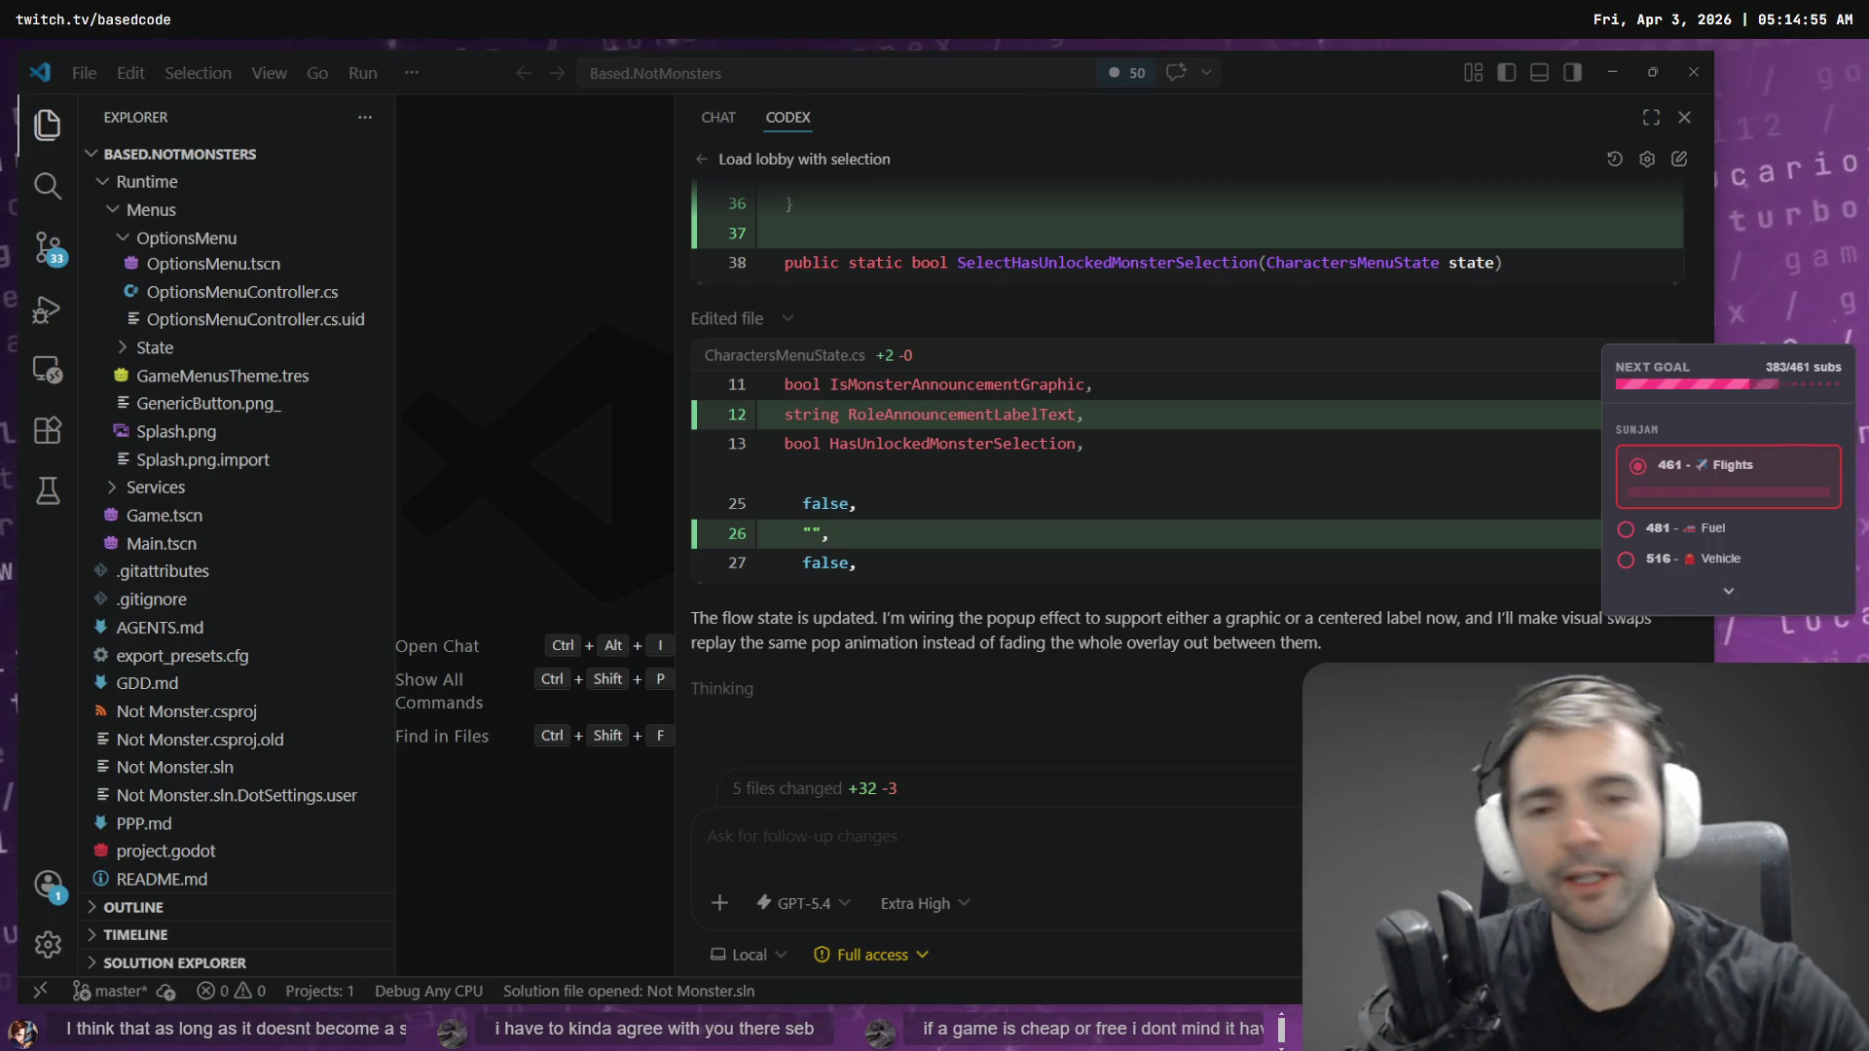
- Maximize the Codex panel to read its 7-file change summary, then switch to Godot
left_click(1650, 117)
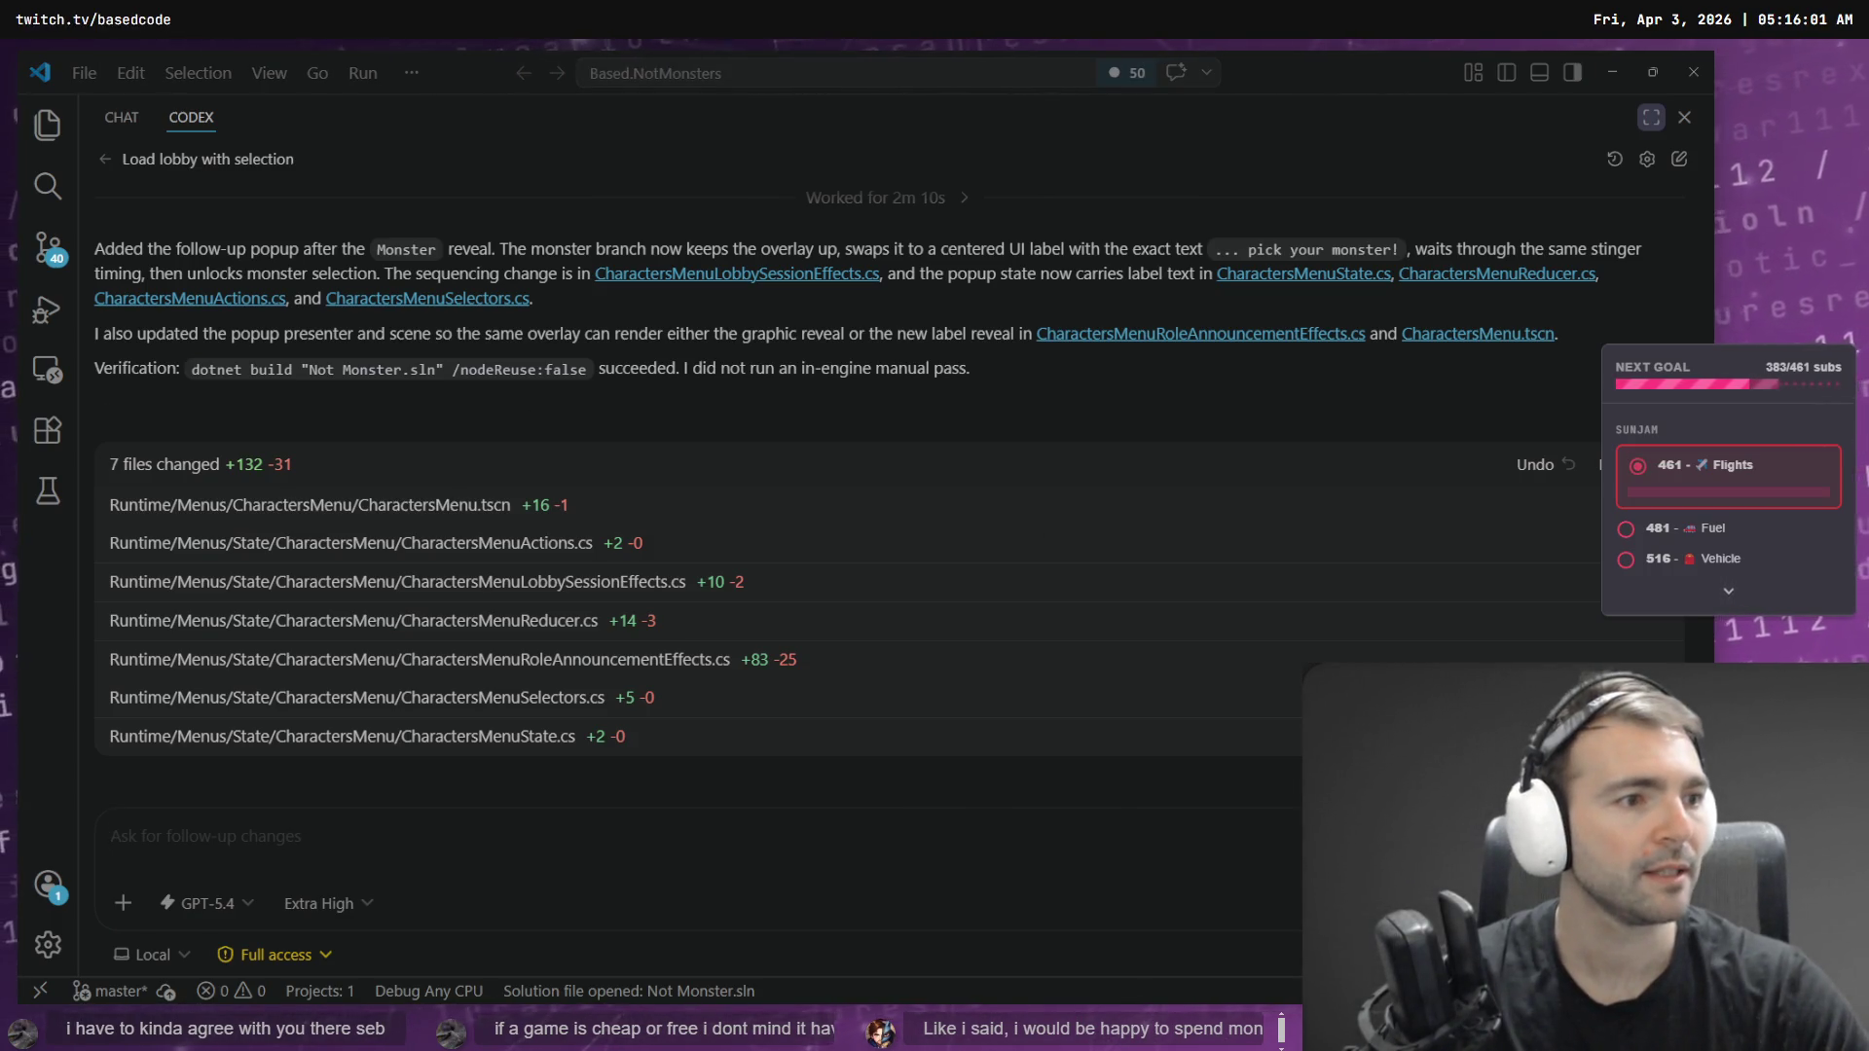
key("alt+Tab")
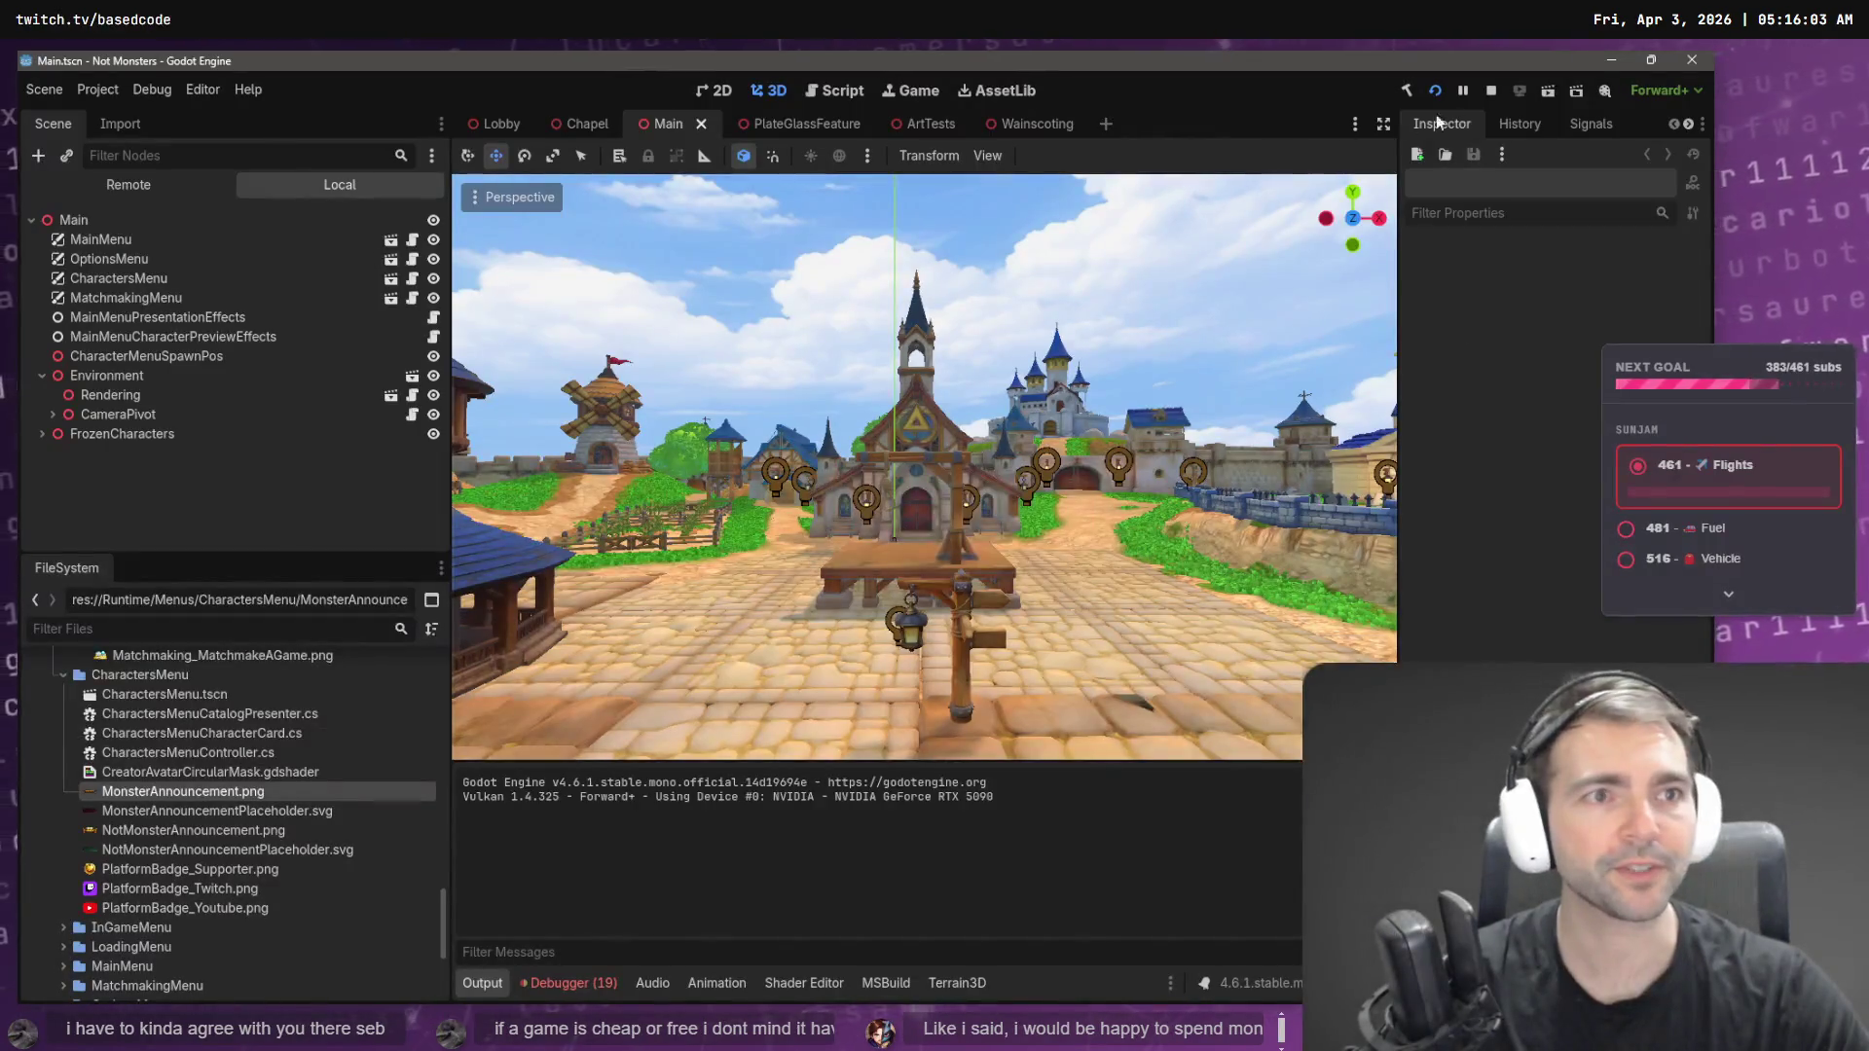
- Build and run Not Monsters with Godot's Run Project button
left_click(1412, 91)
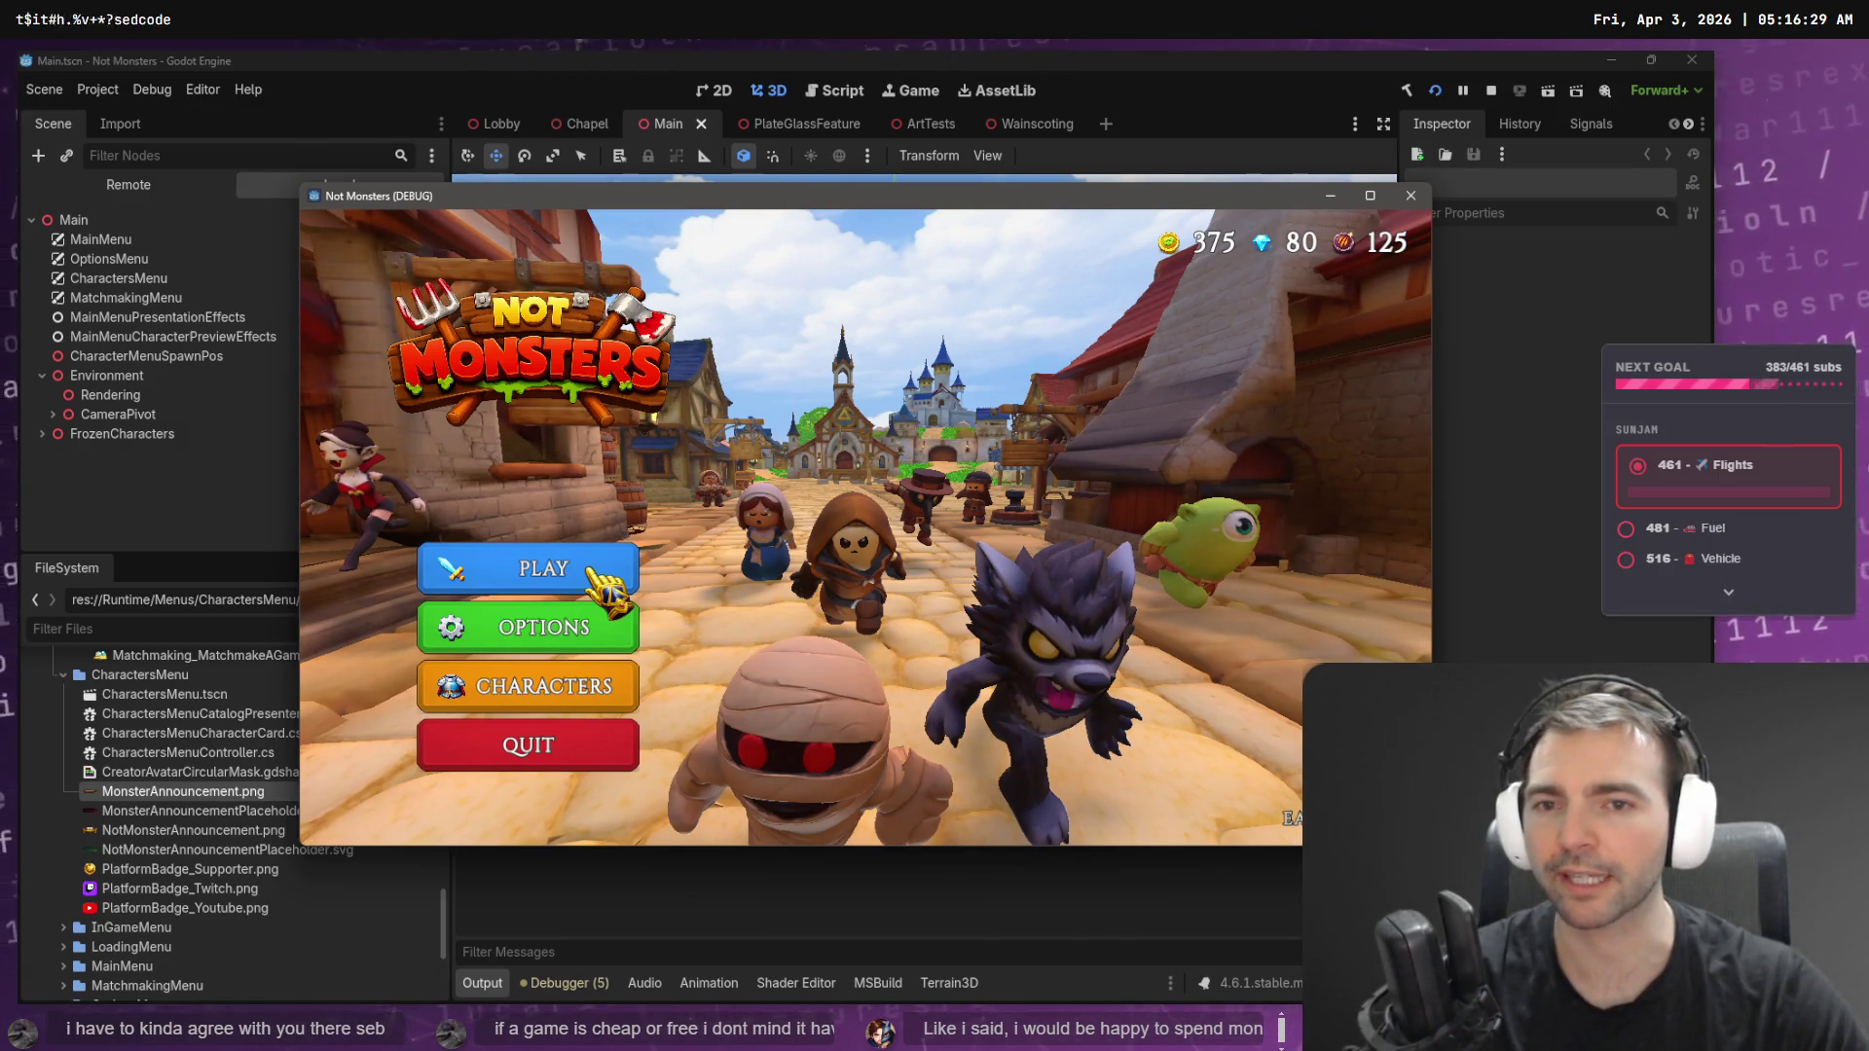
left_click(594, 579)
left_click(755, 599)
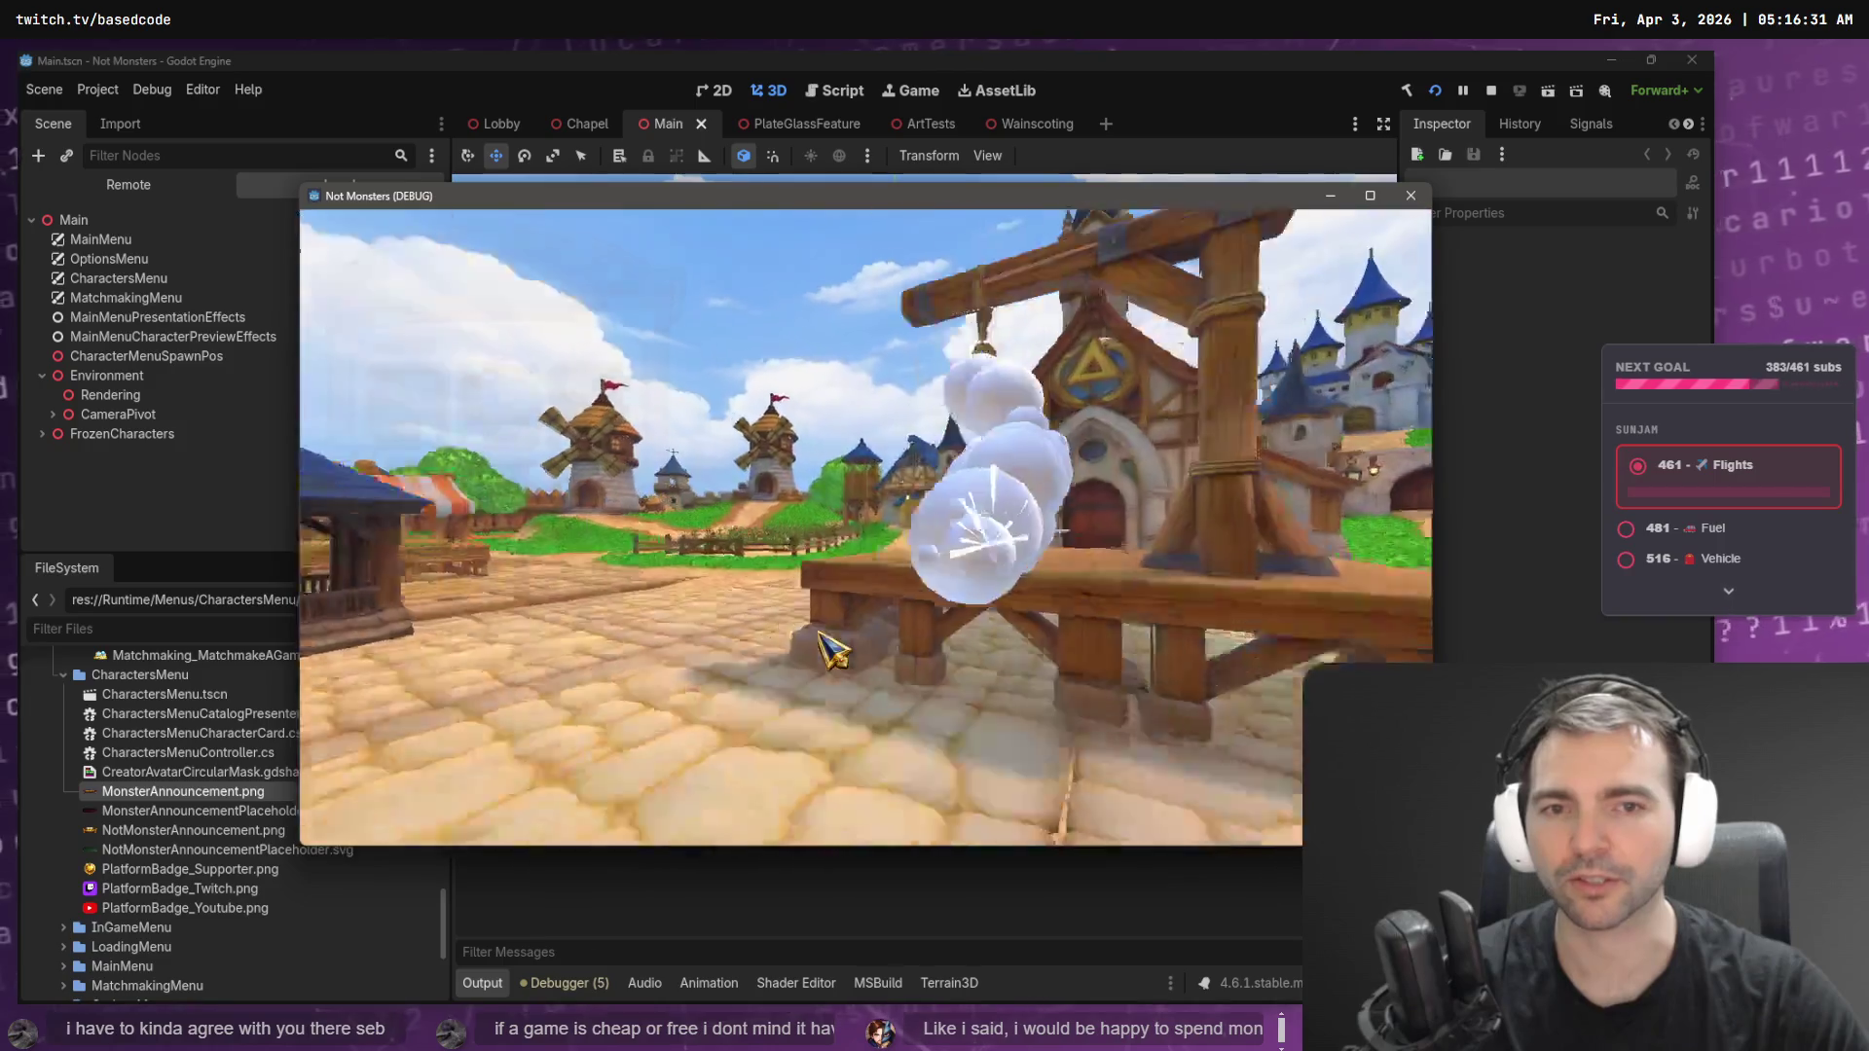
left_click(409, 596)
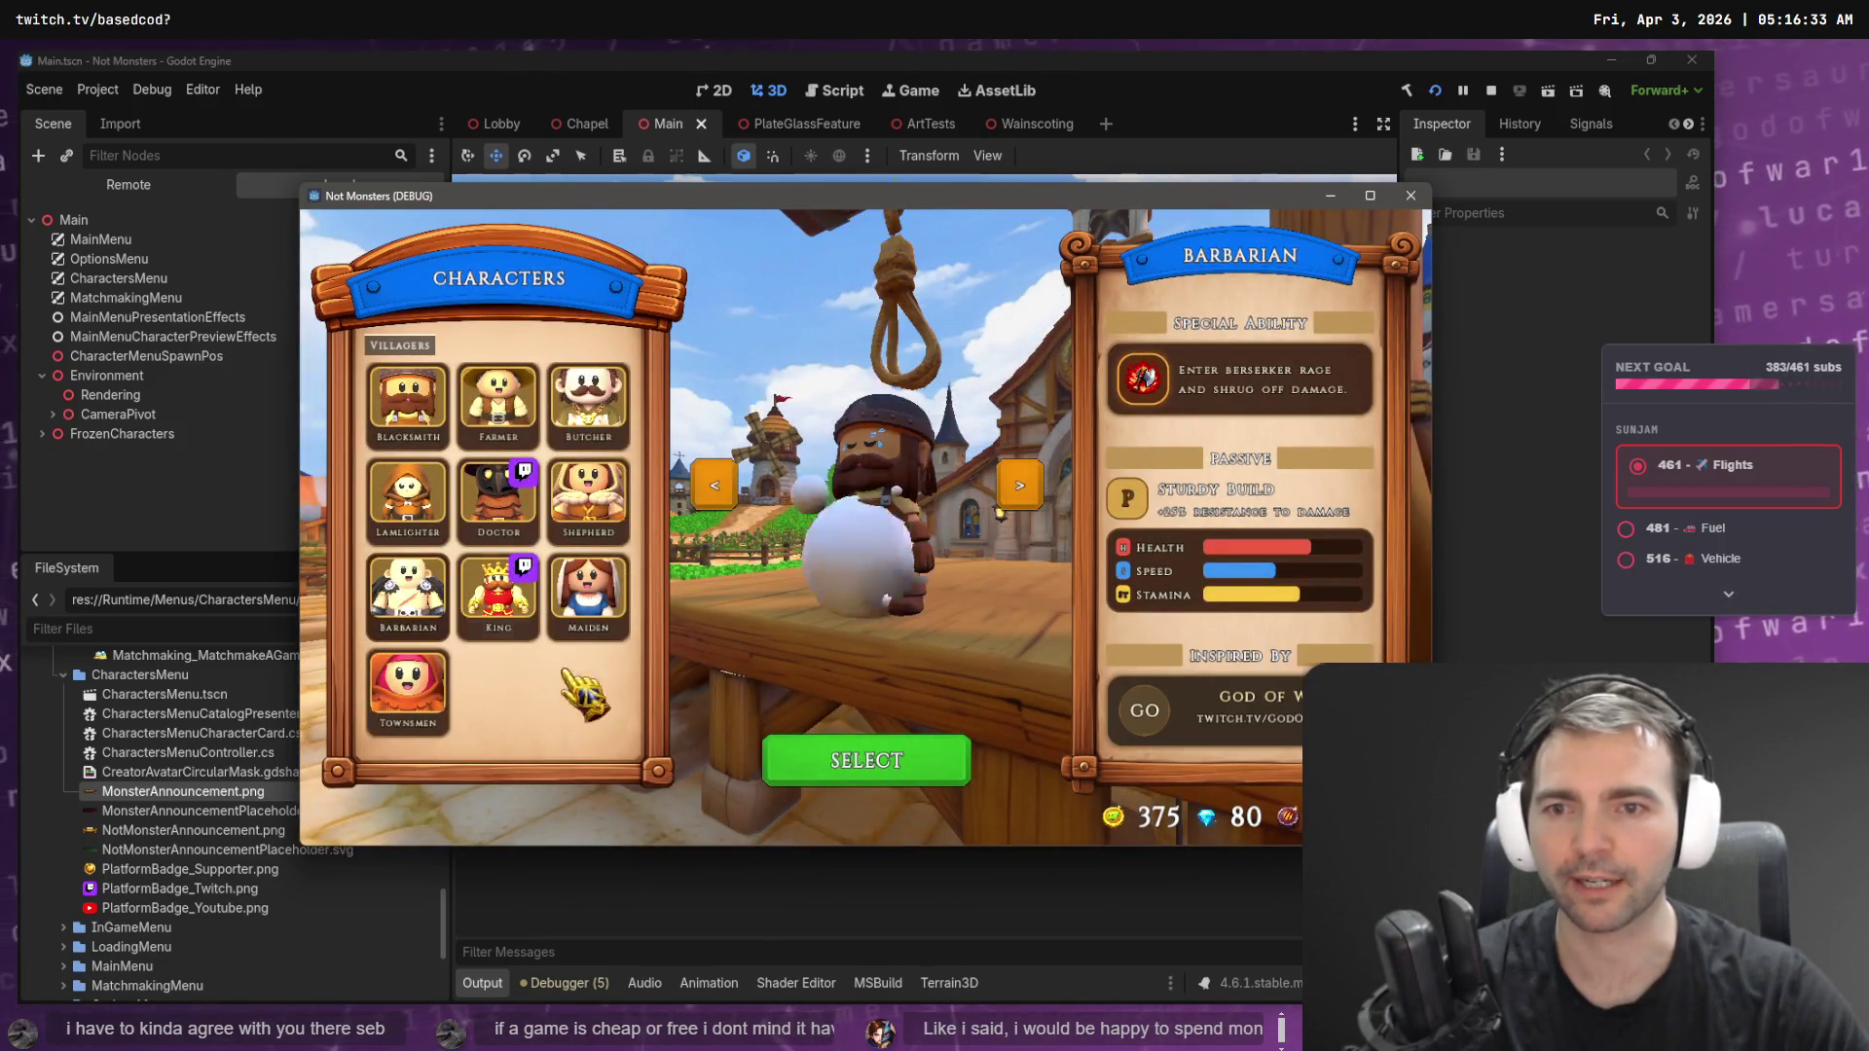
left_click(613, 623)
left_click(584, 501)
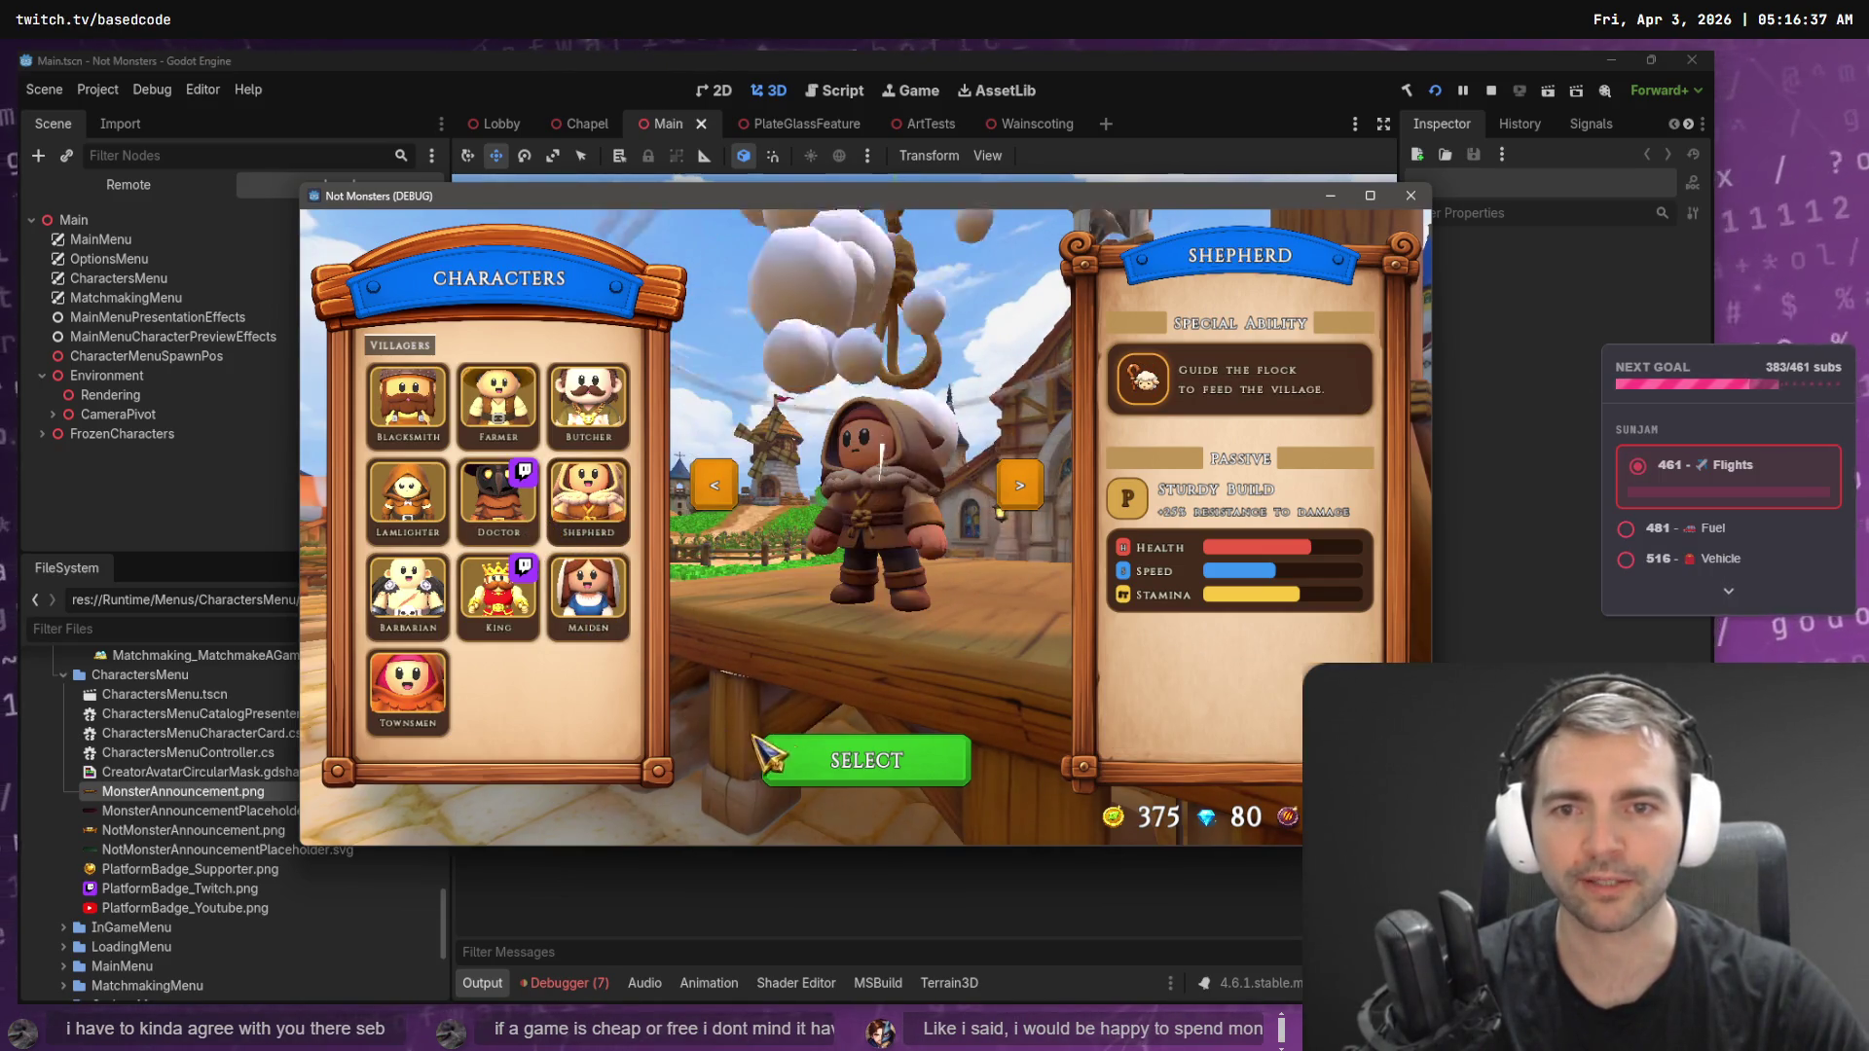
left_click(869, 762)
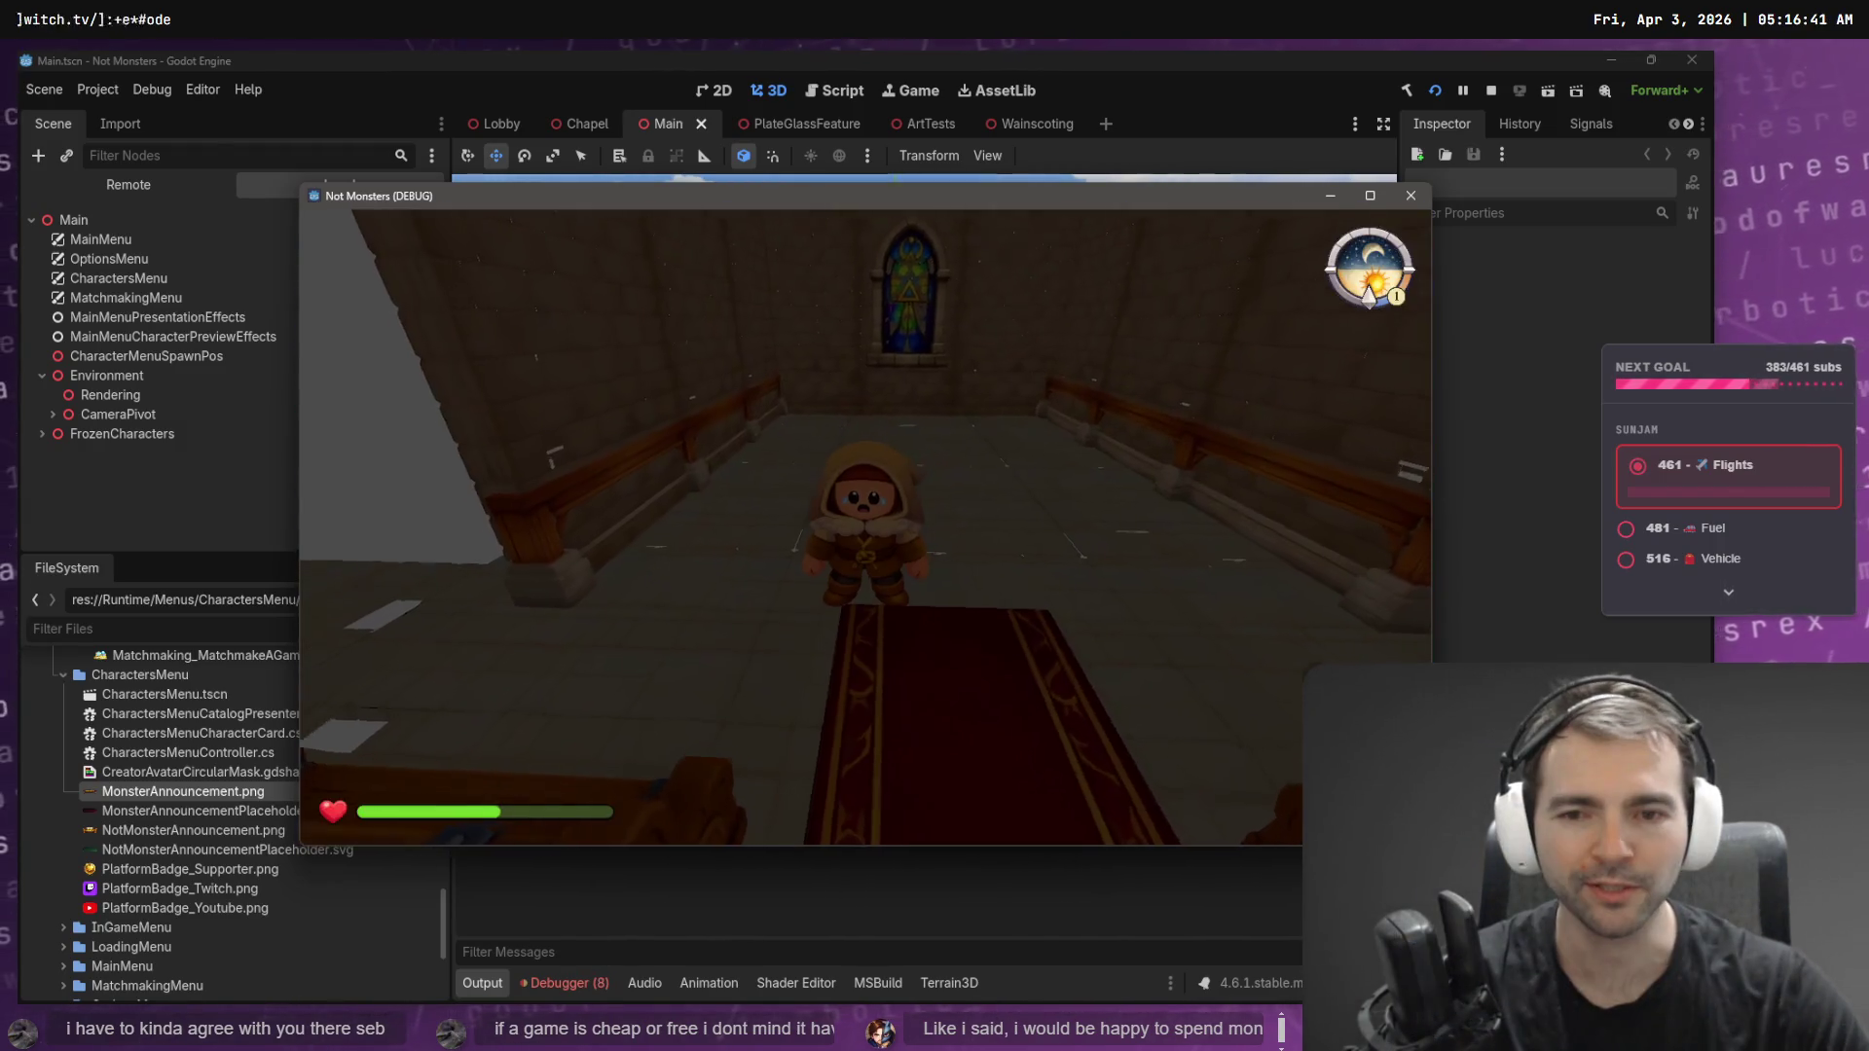
key("Escape")
left_click(866, 576)
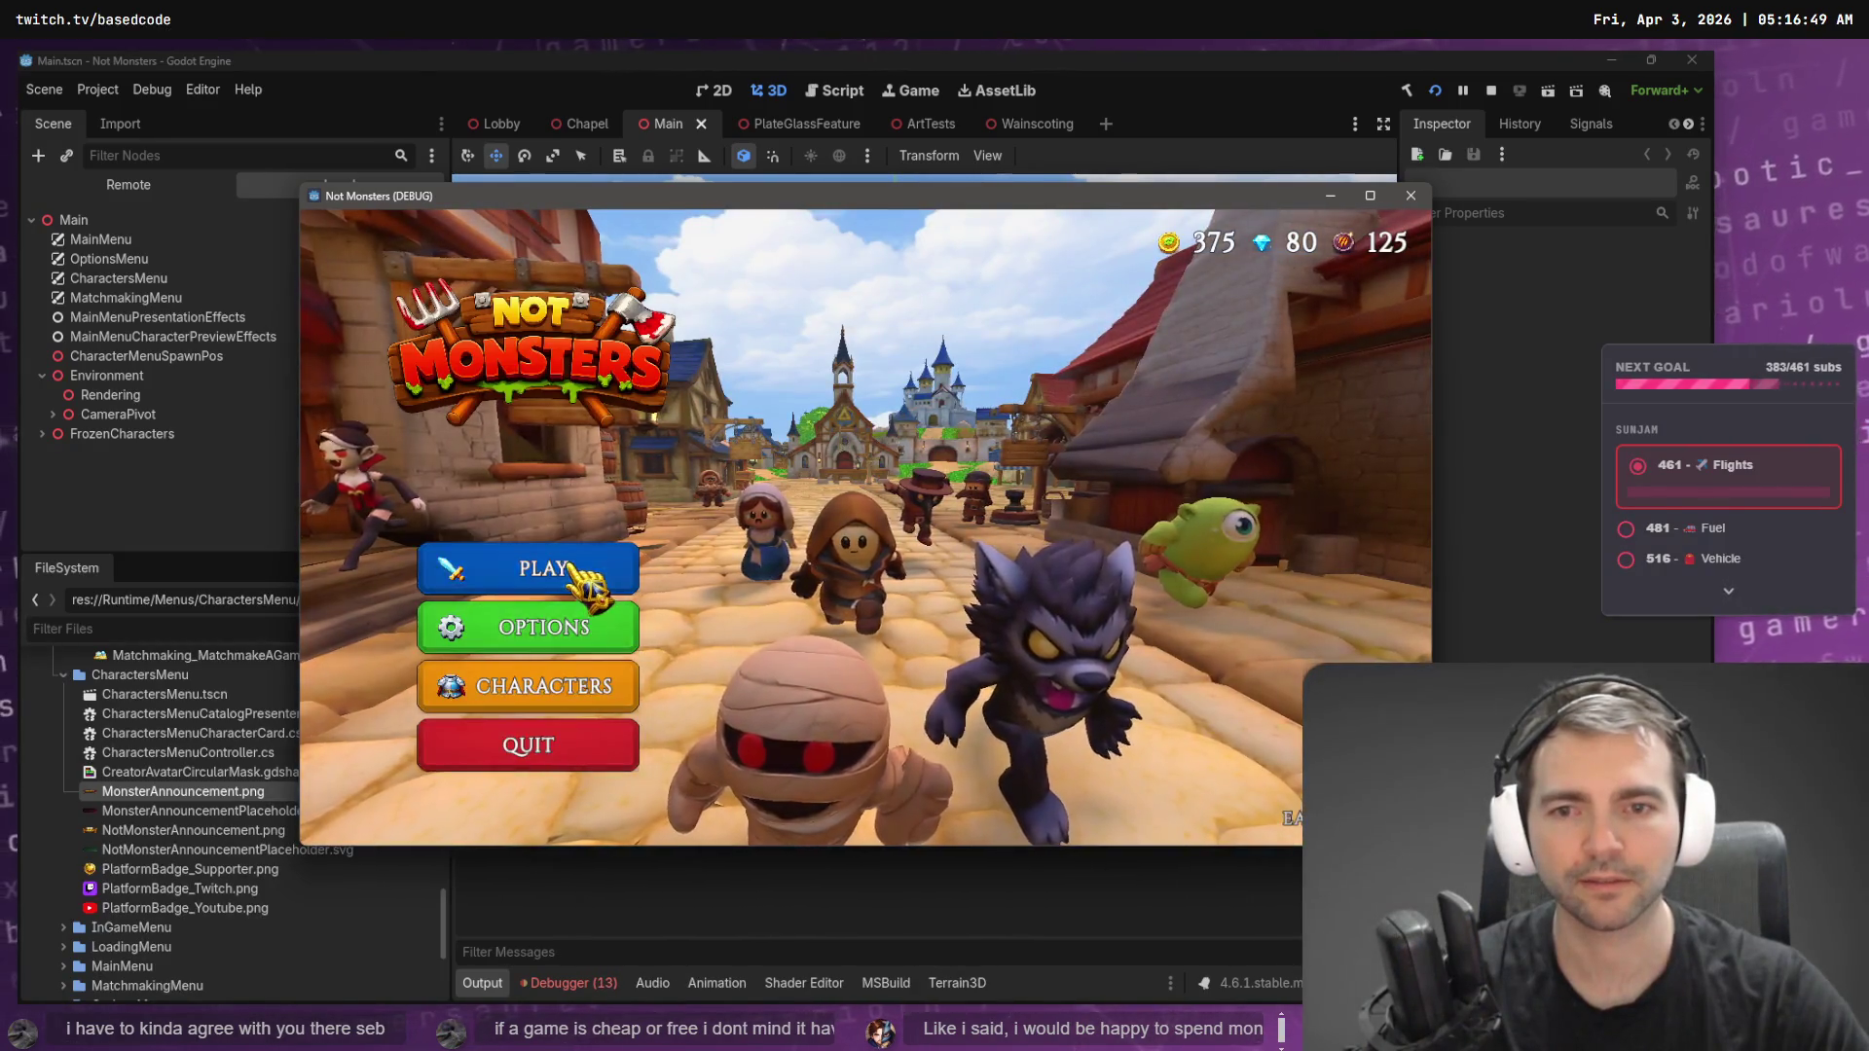
- Host a game, then leave the match back to the main menu
left_click(598, 560)
left_click(818, 479)
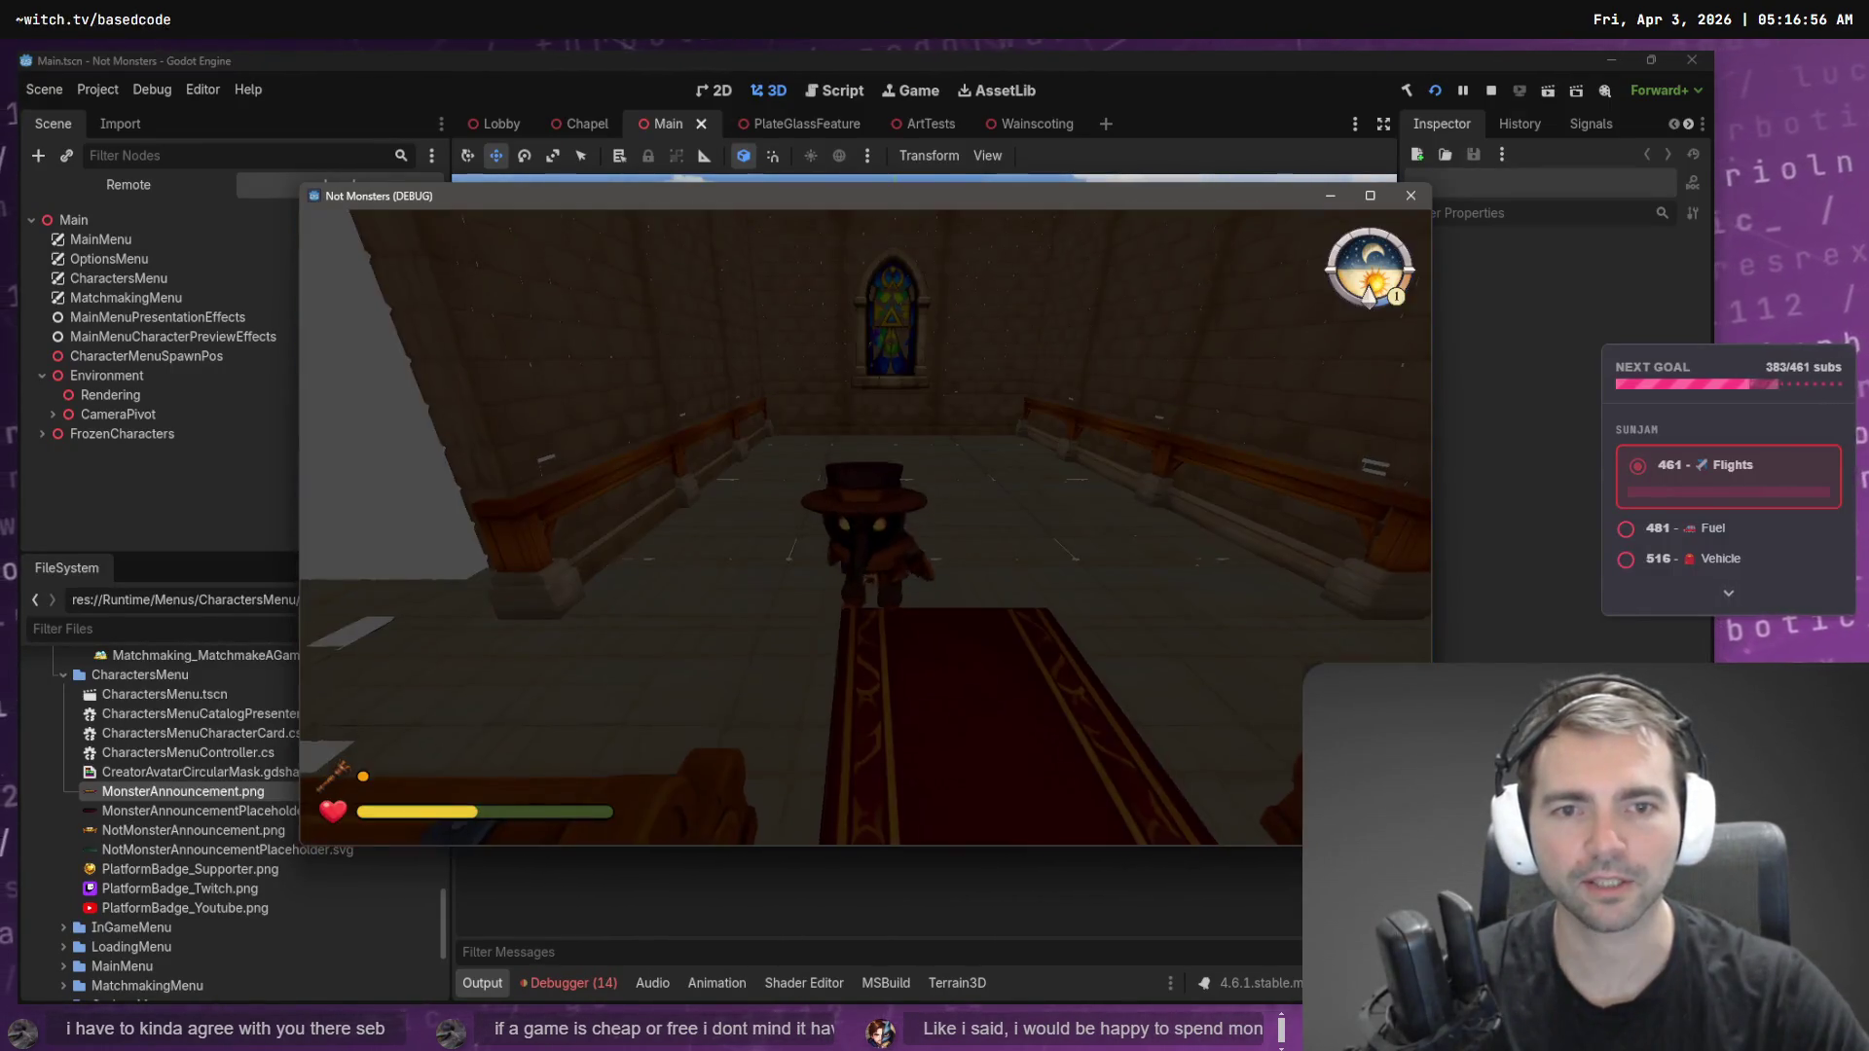
key("Escape")
left_click(881, 545)
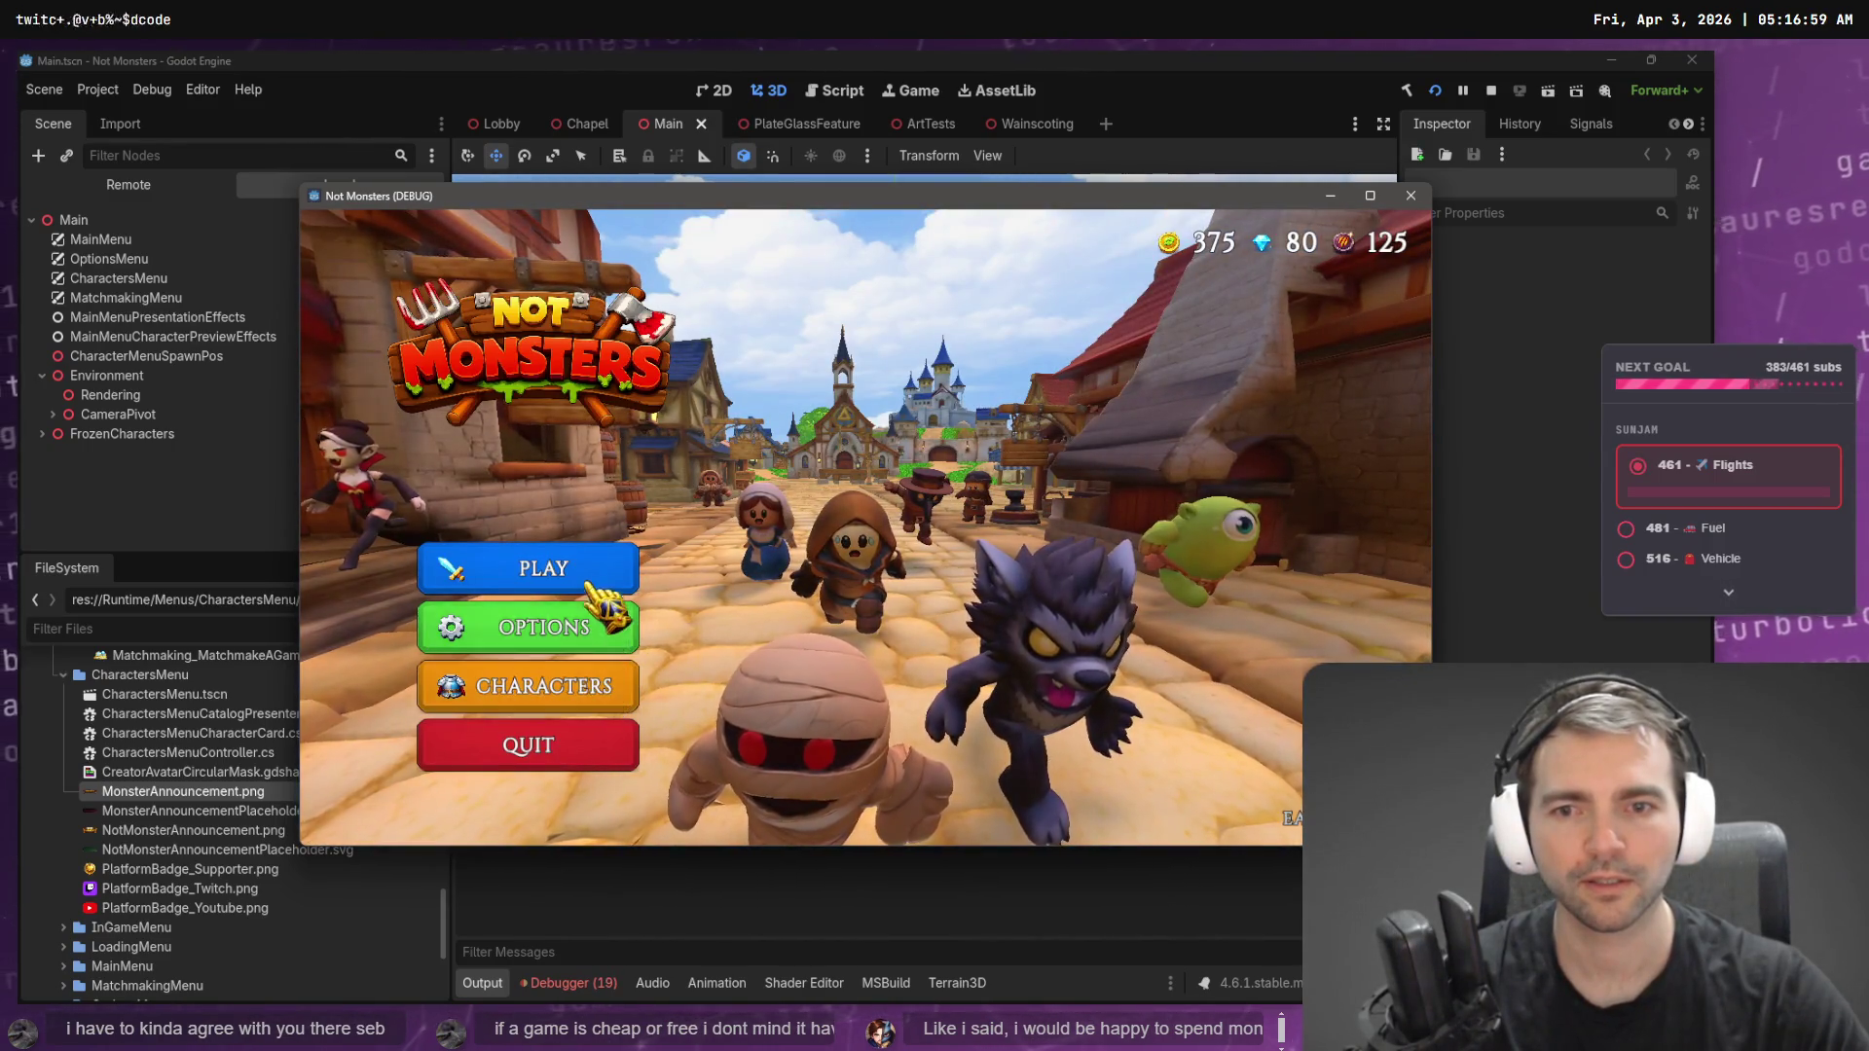
- Host again as the Lamplighter, then after the reveal pick the Worm over the Mummy and enter the lobby
left_click(535, 569)
left_click(846, 608)
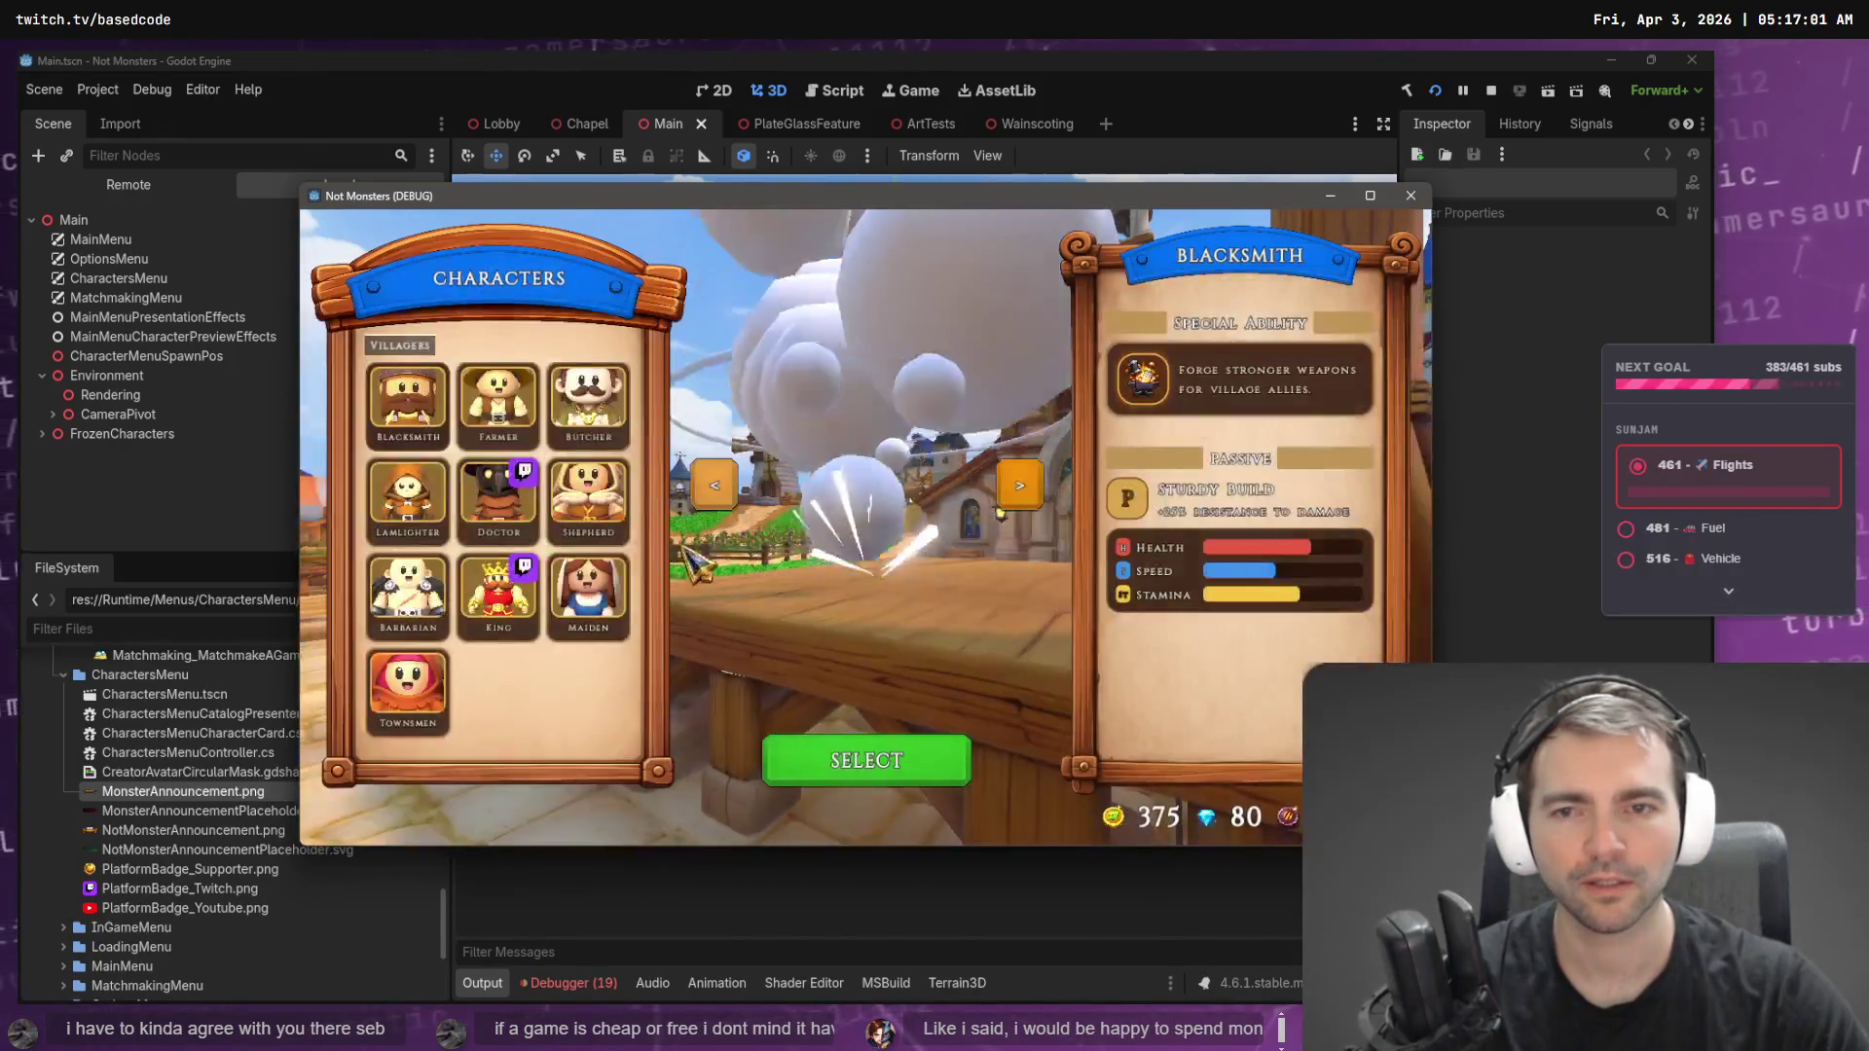
left_click(408, 496)
left_click(859, 761)
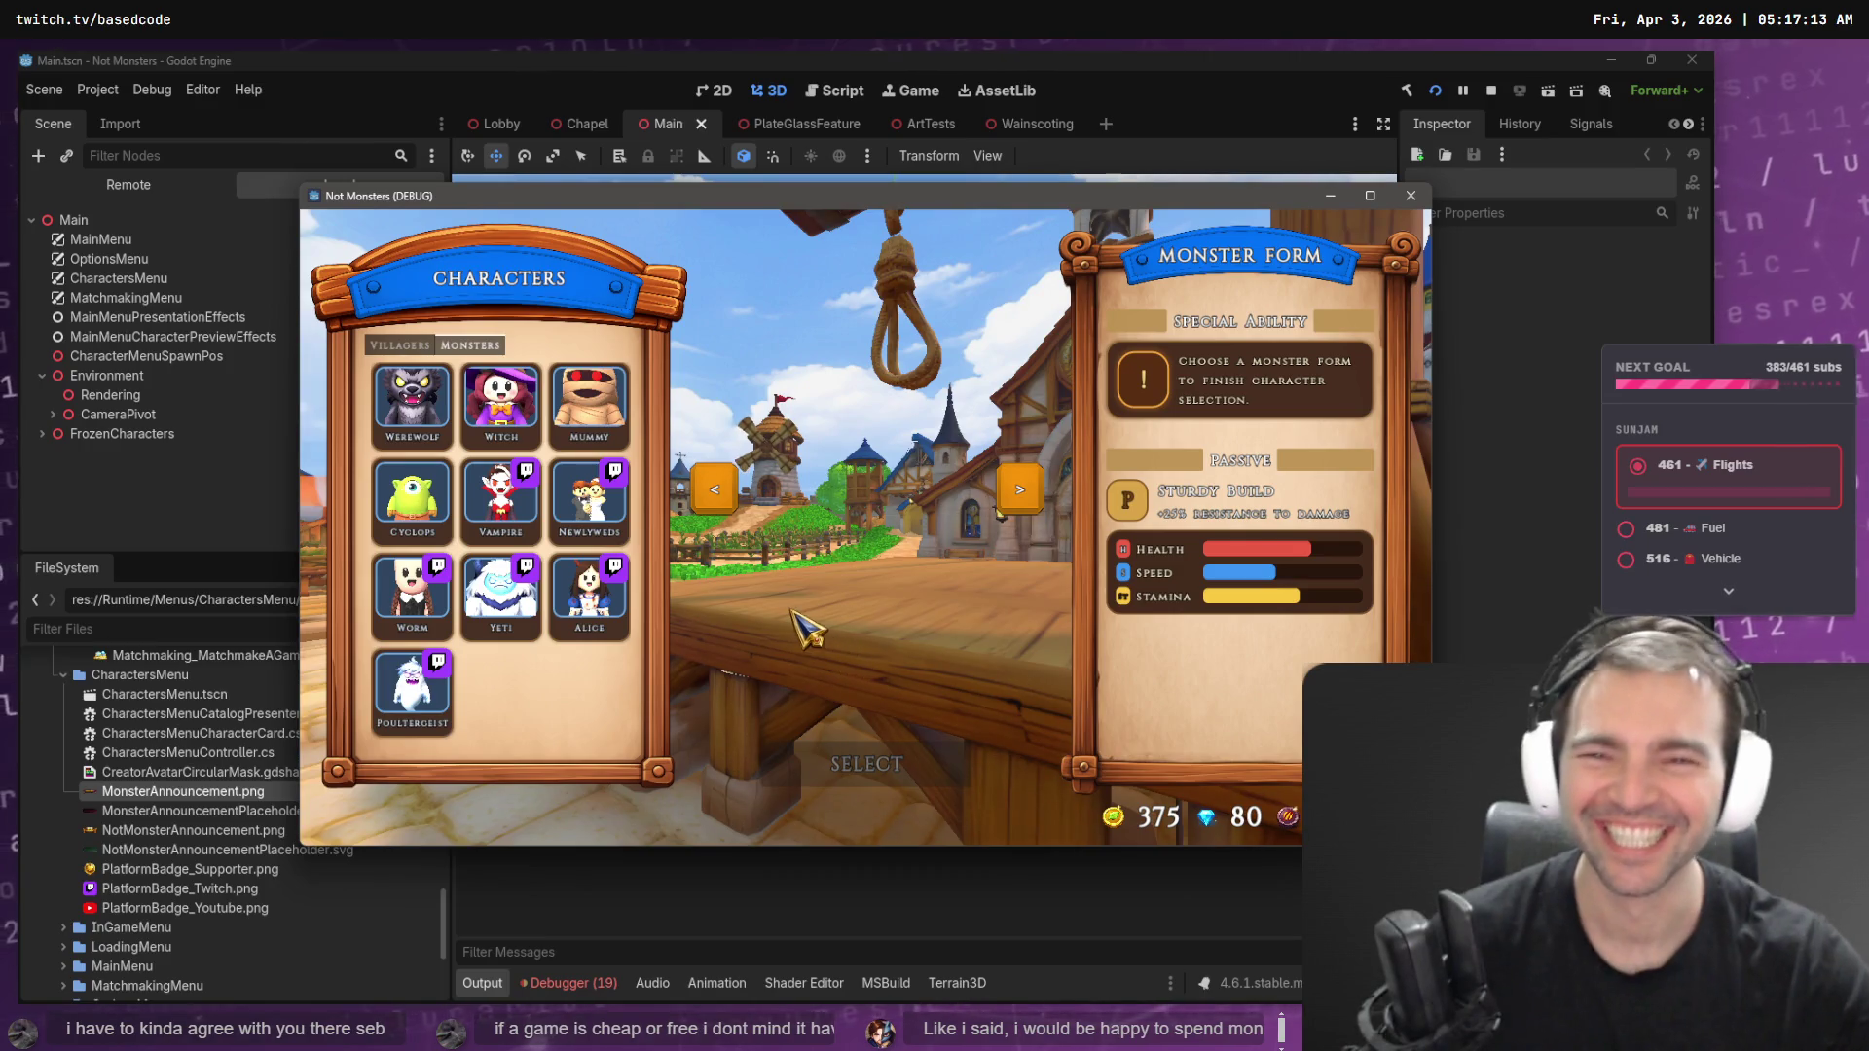
left_click(593, 403)
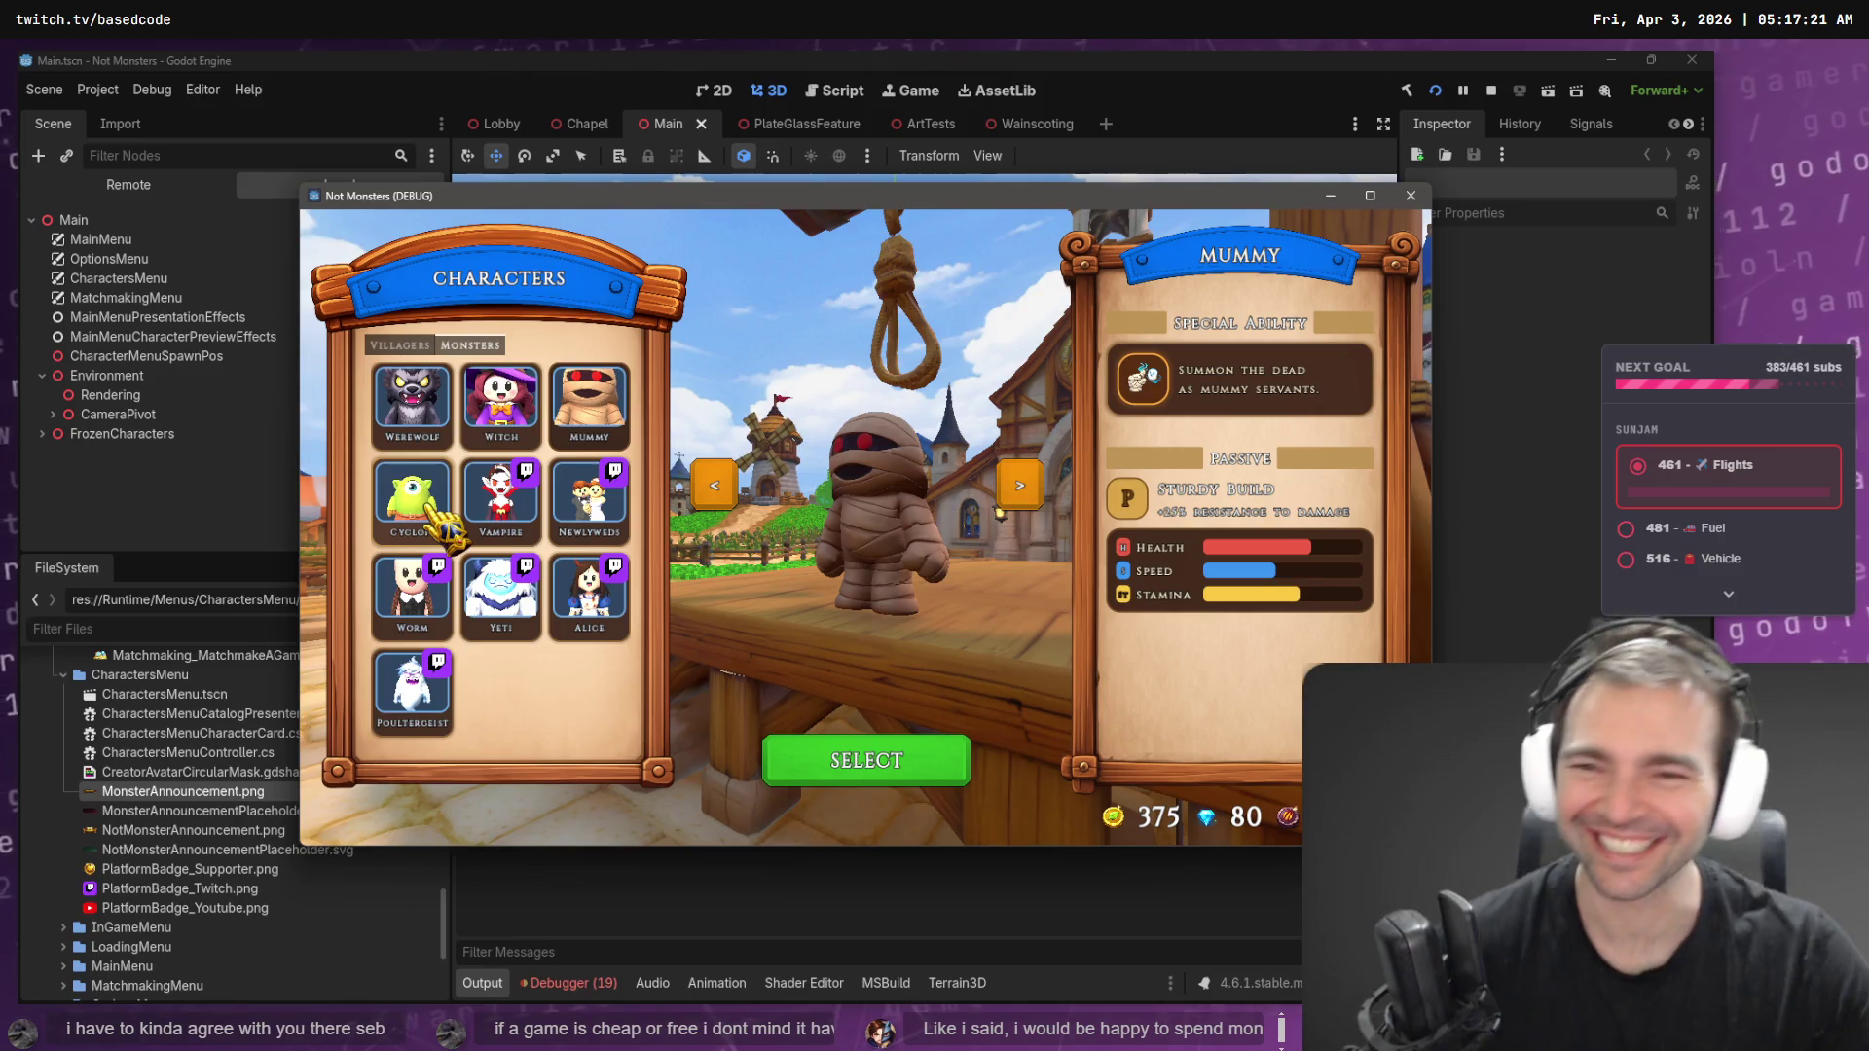
left_click(418, 596)
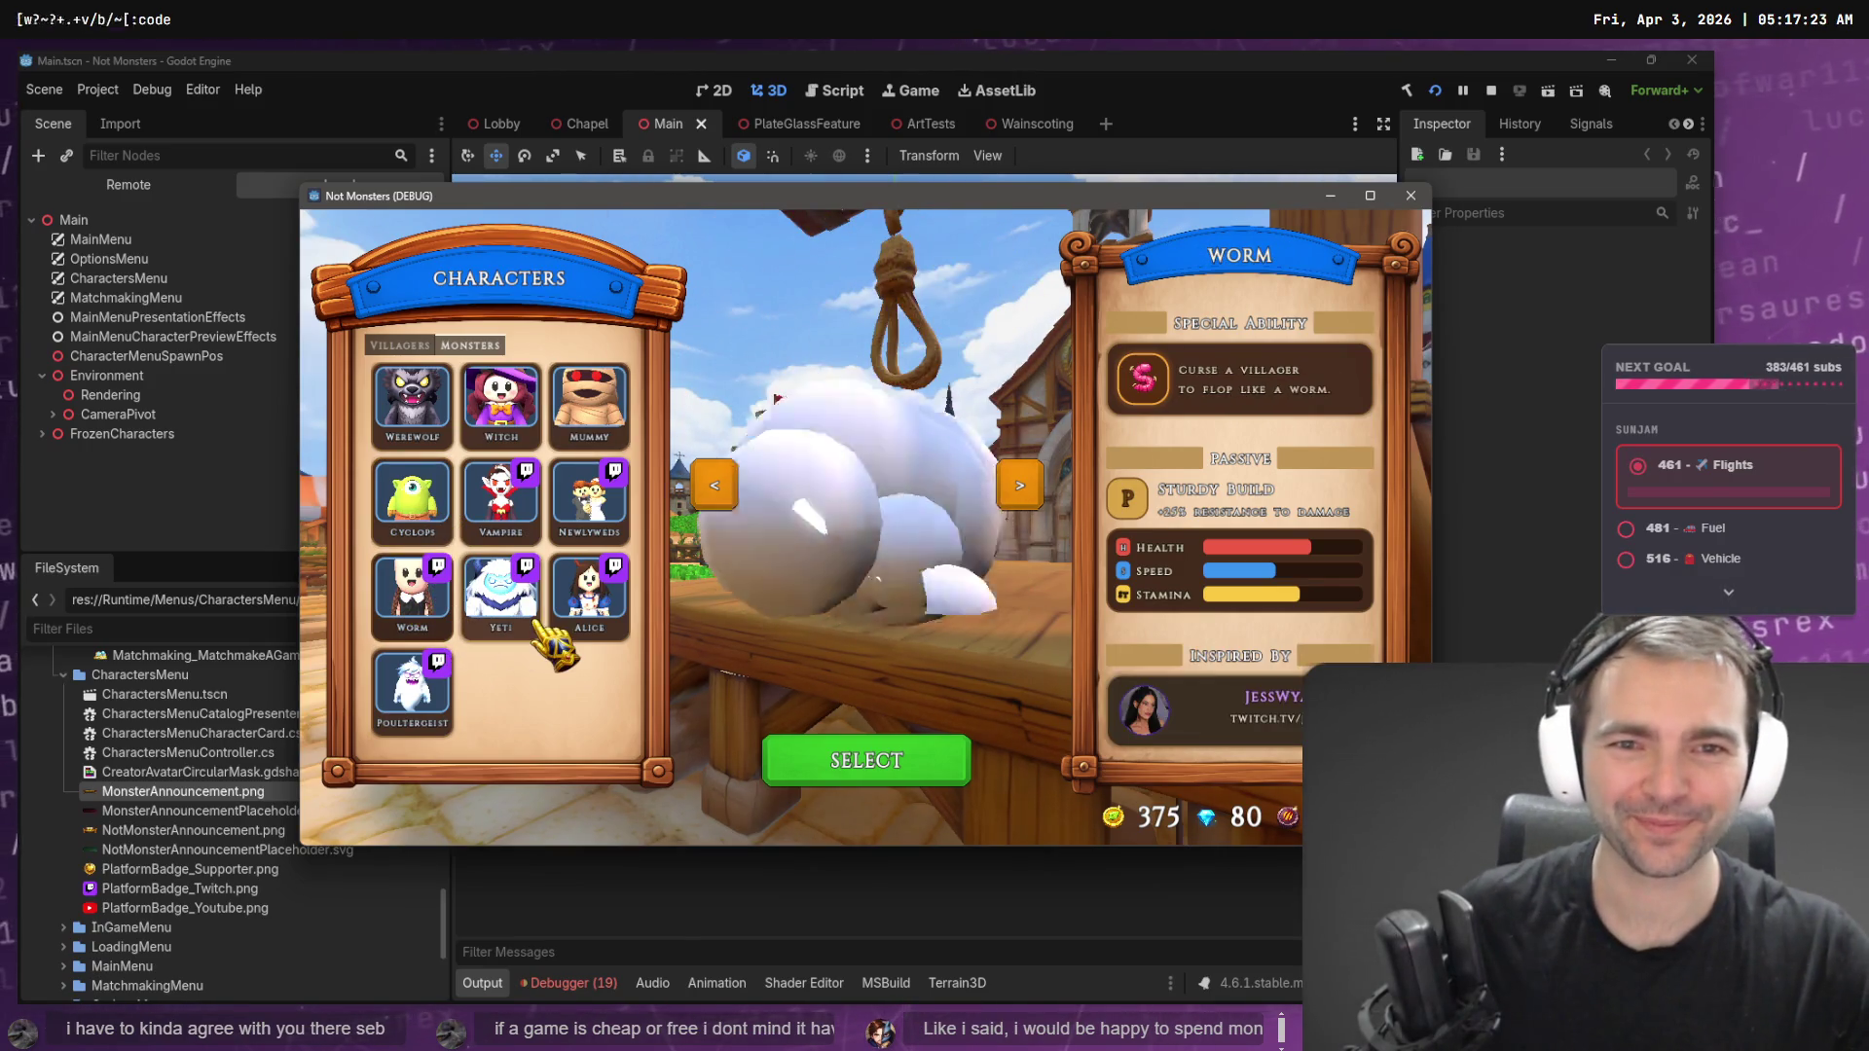
left_click(866, 764)
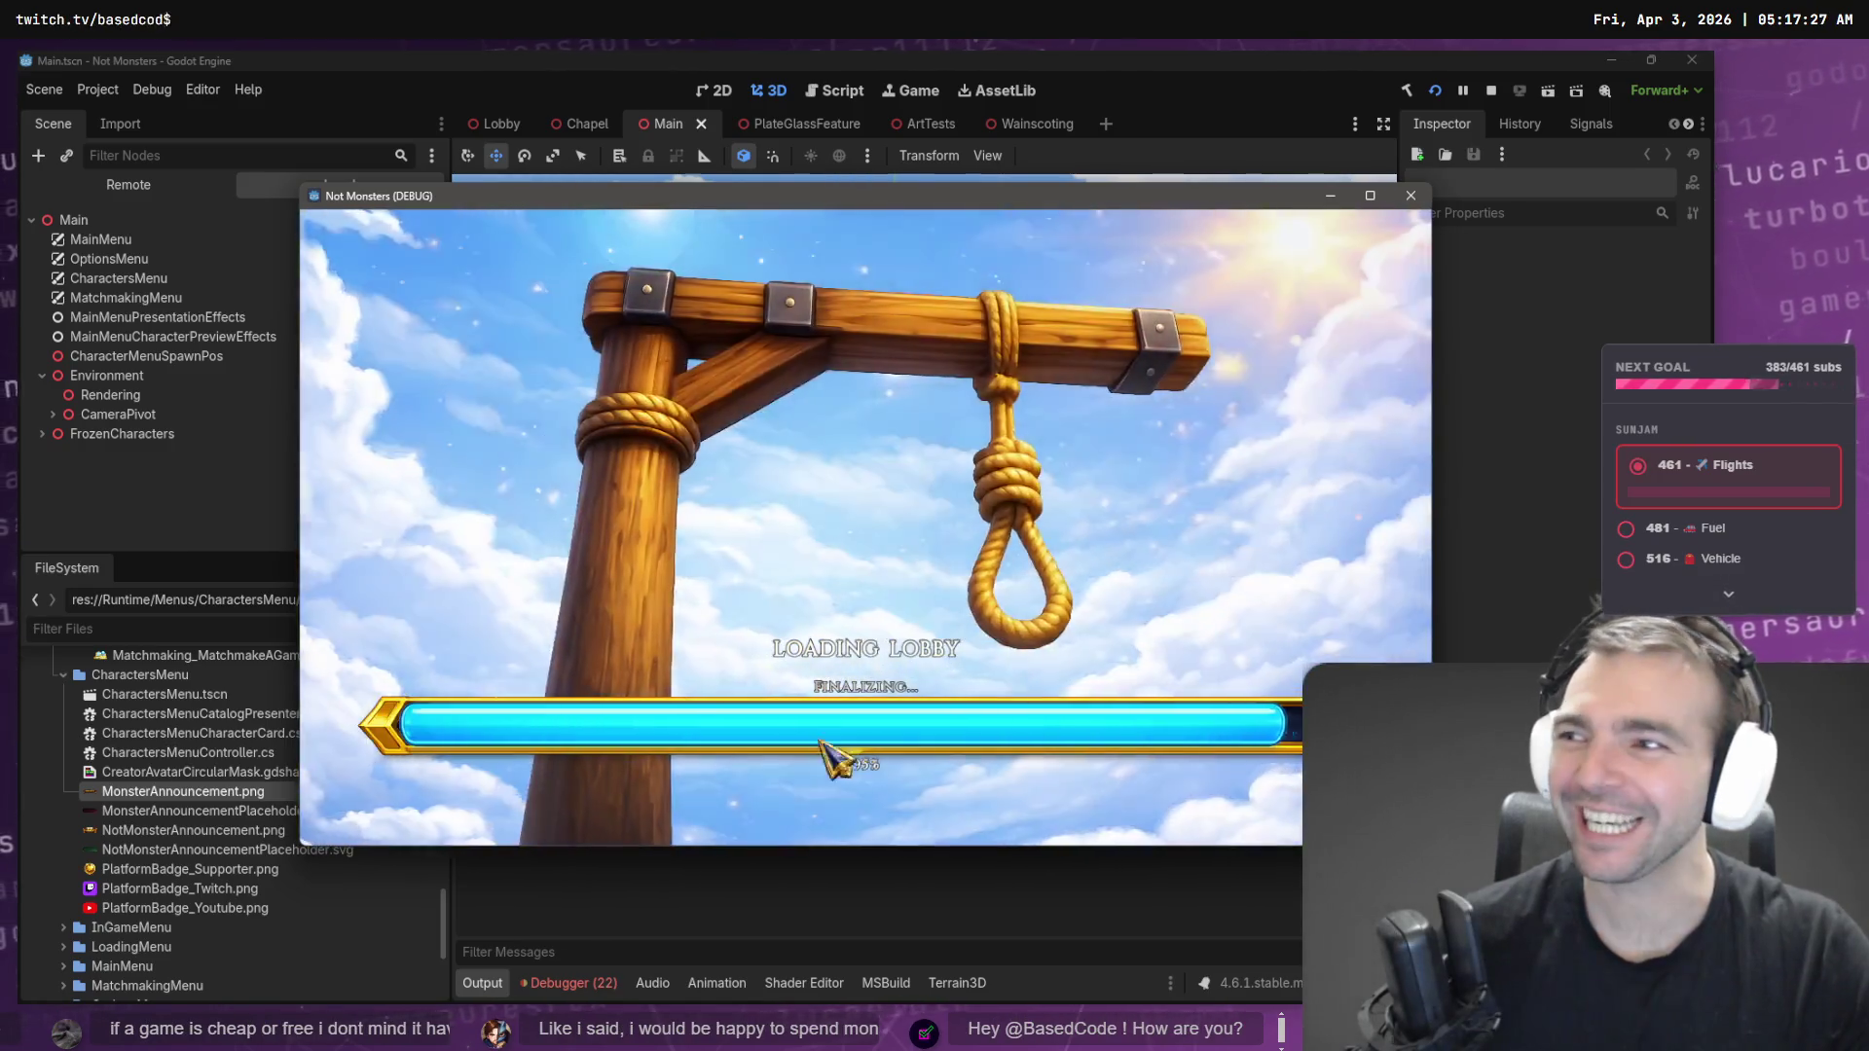
- Walk the character along the red carpet past the pews toward the stained-glass window, swinging the camera around
key("w")
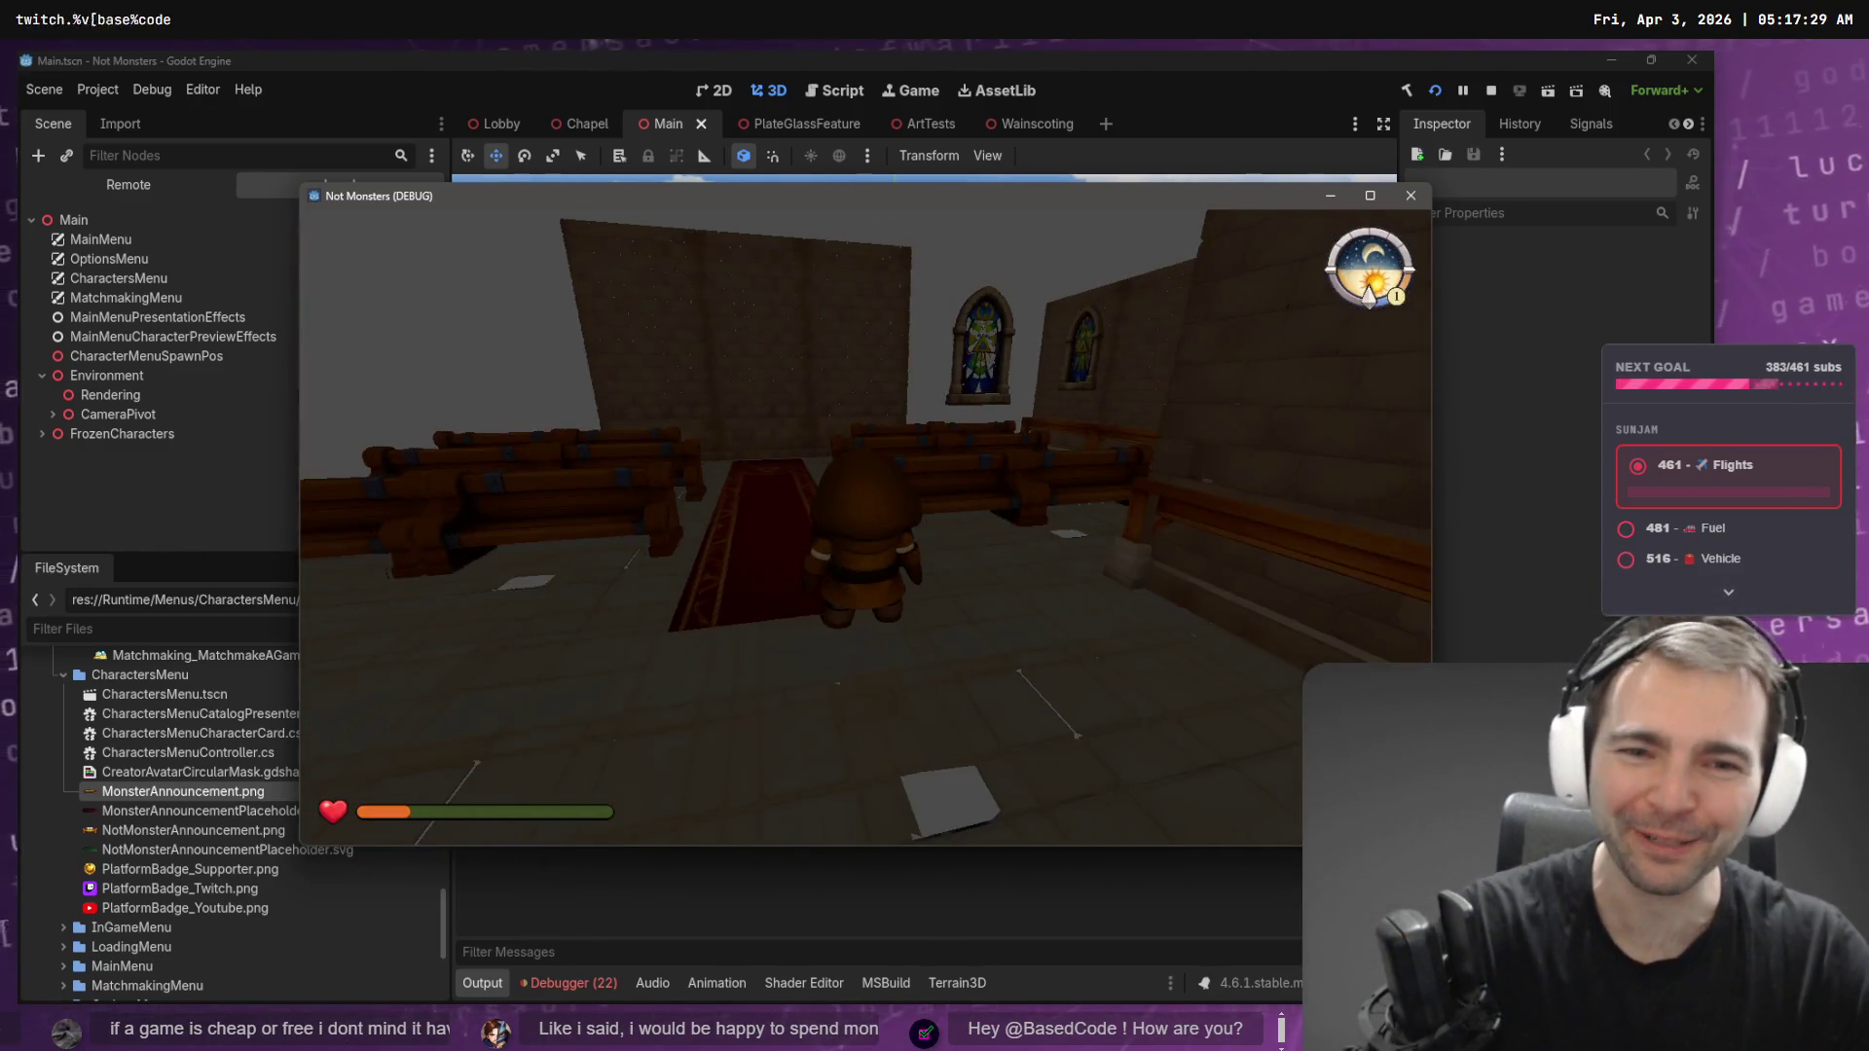
key("space")
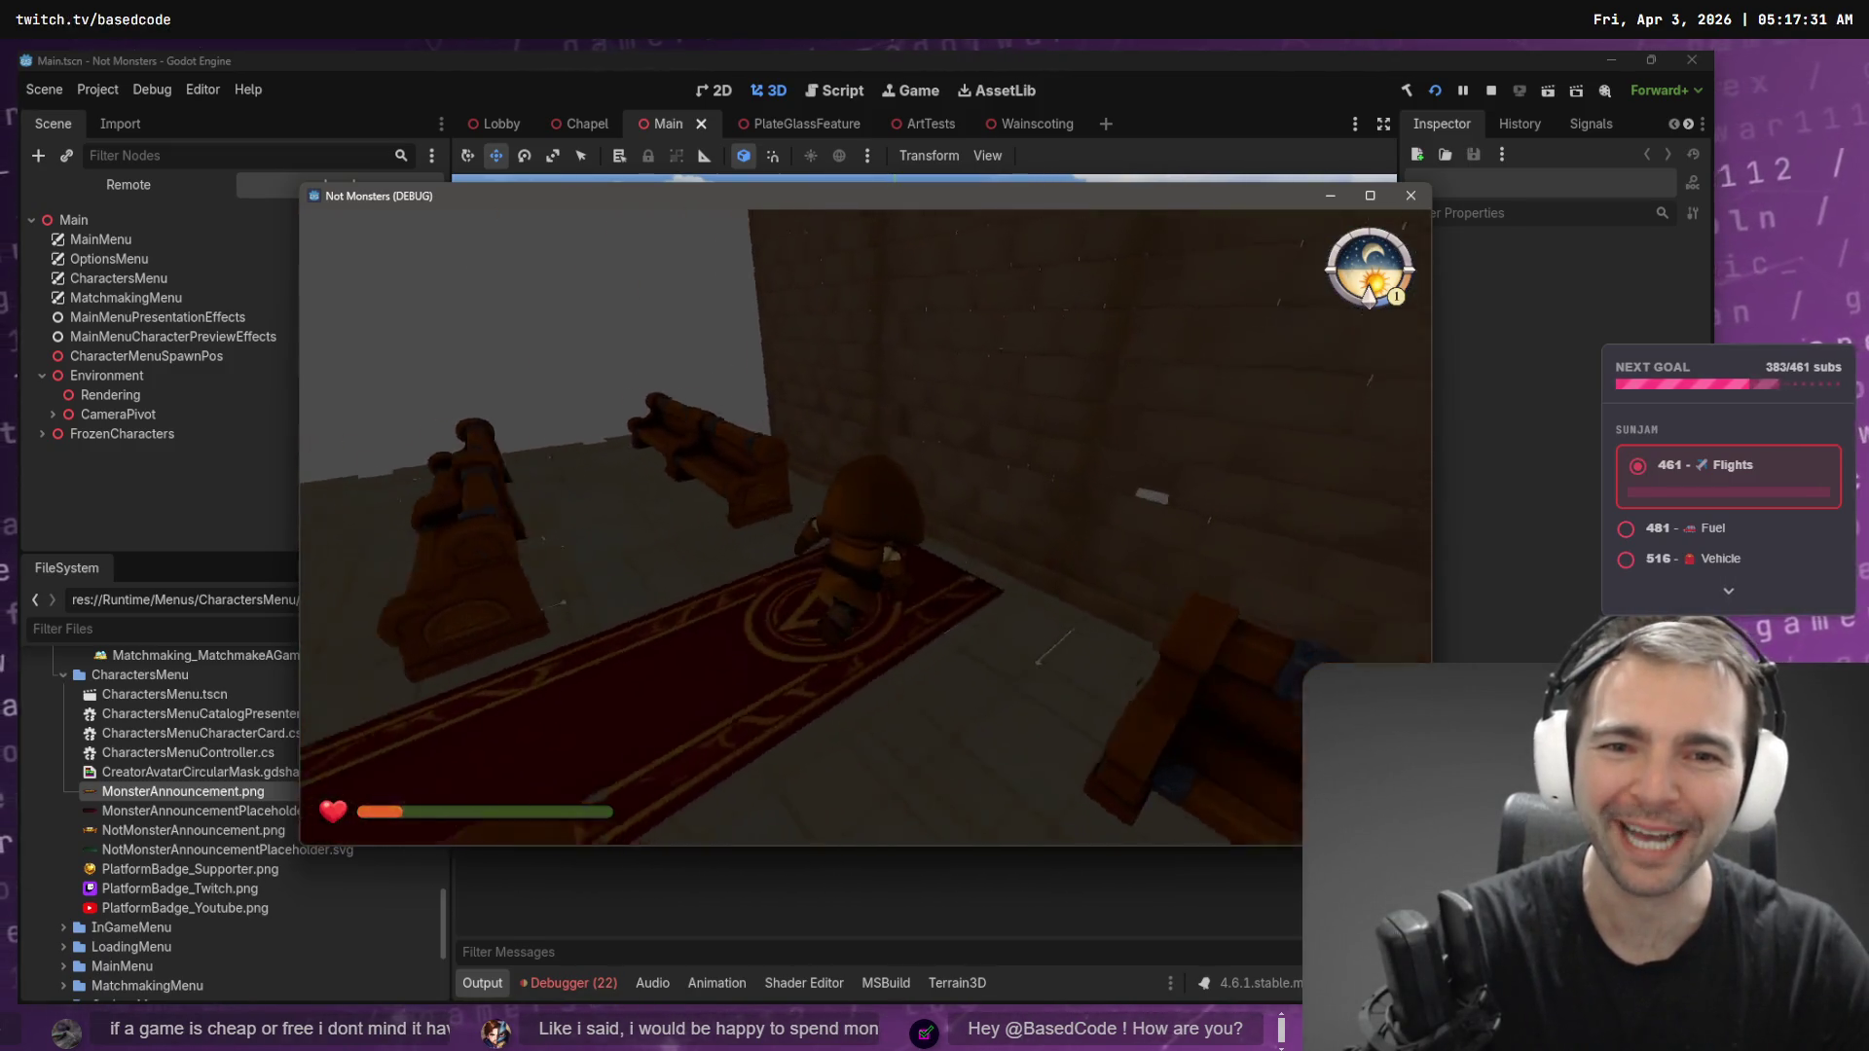
key("w")
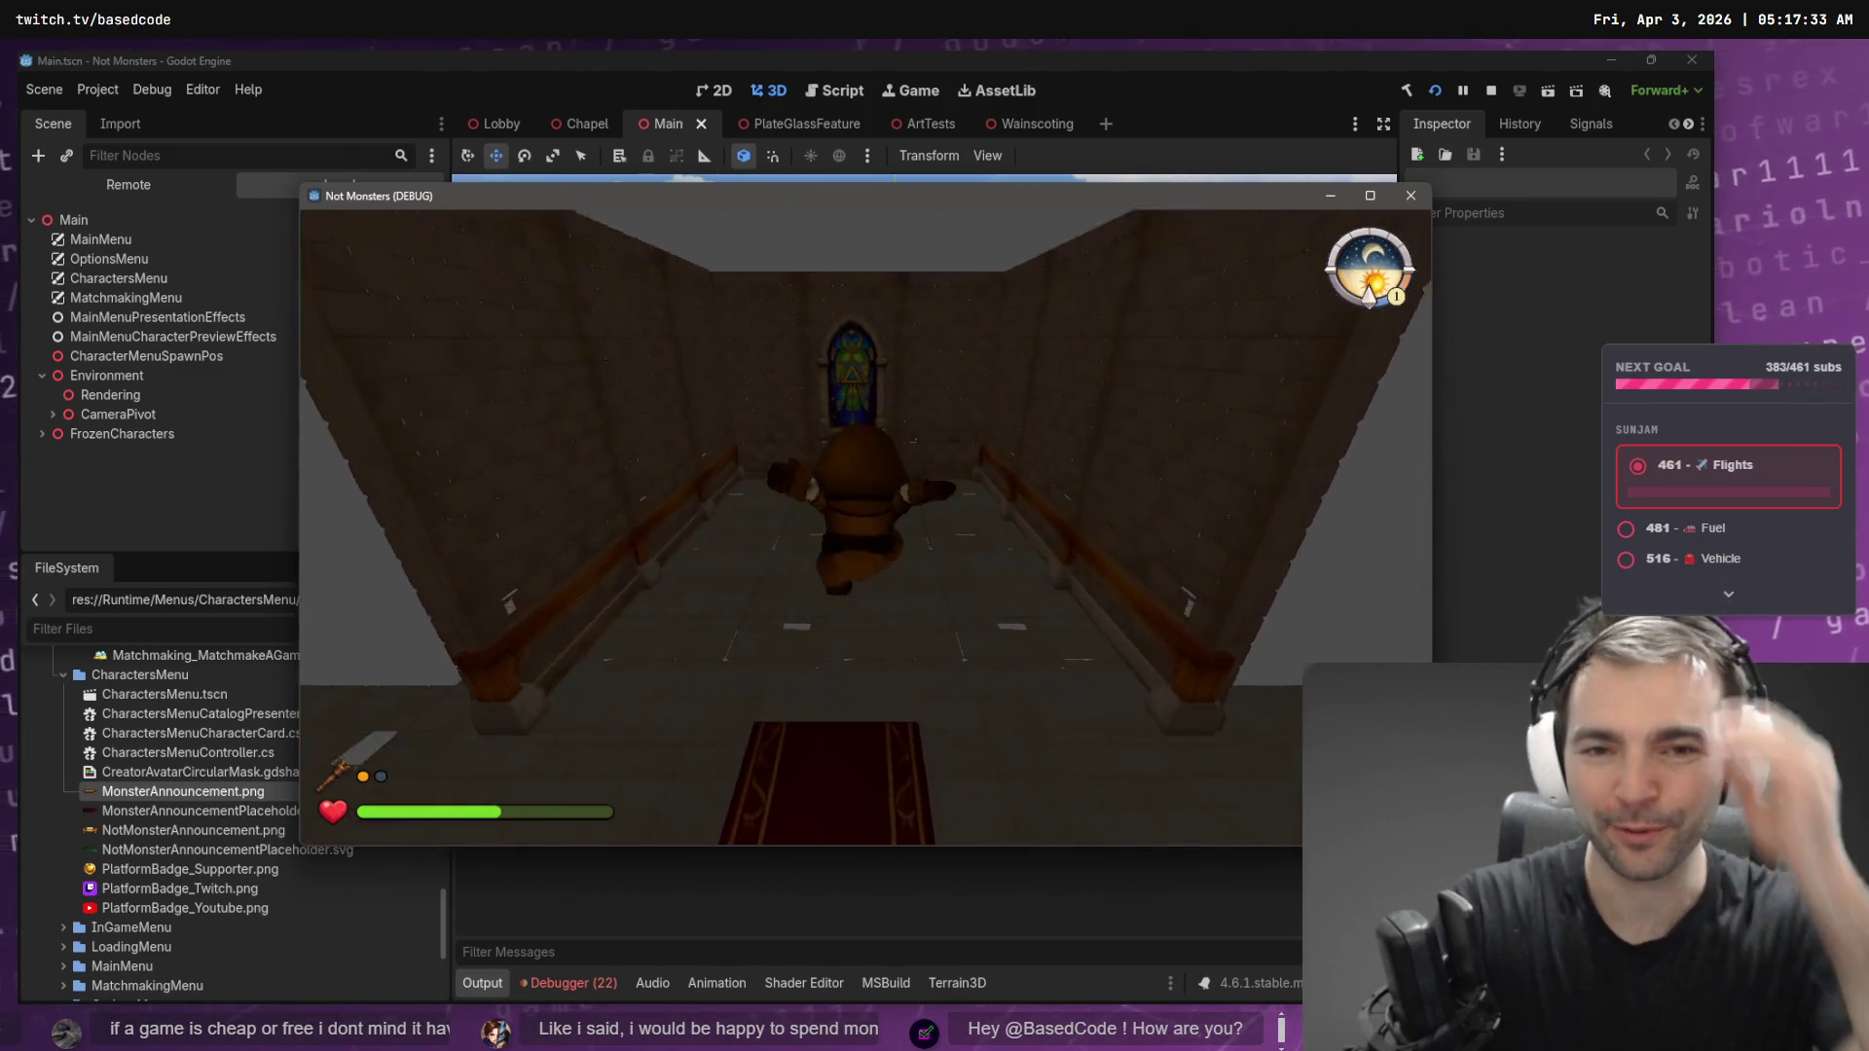
key("w")
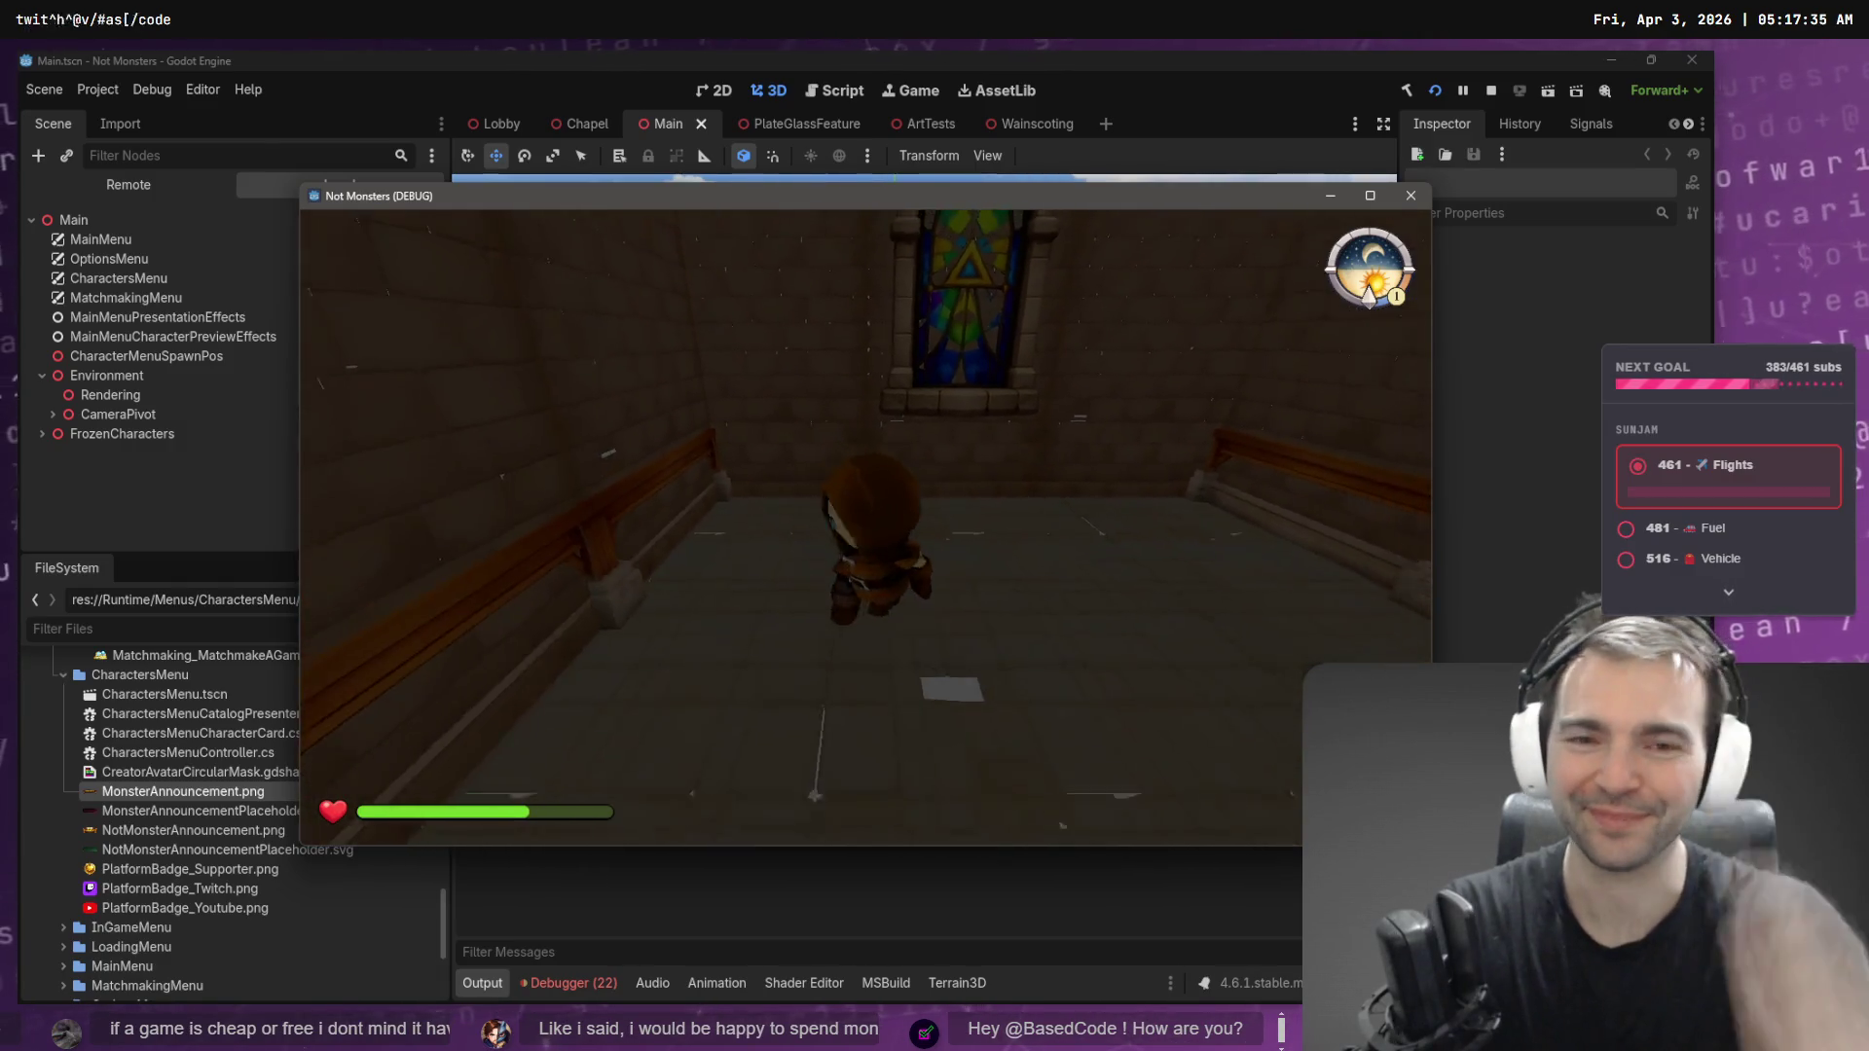
key("space")
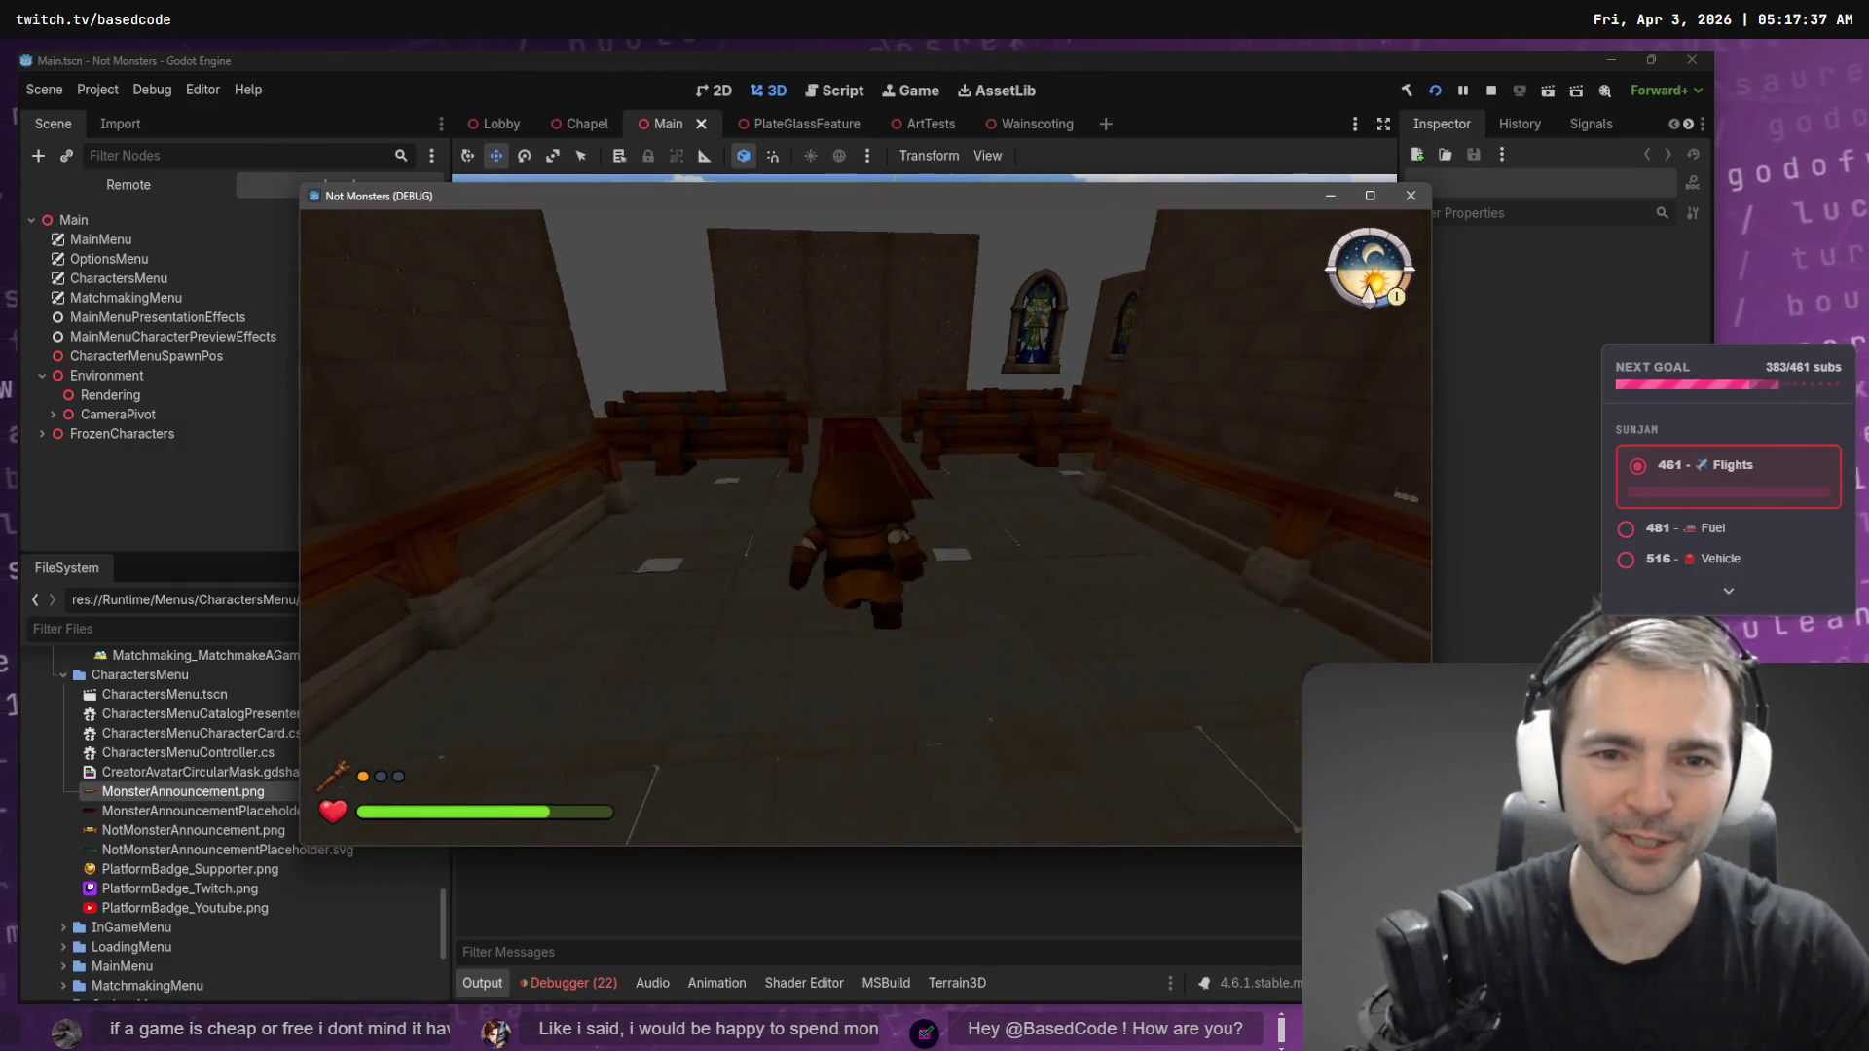
key("s")
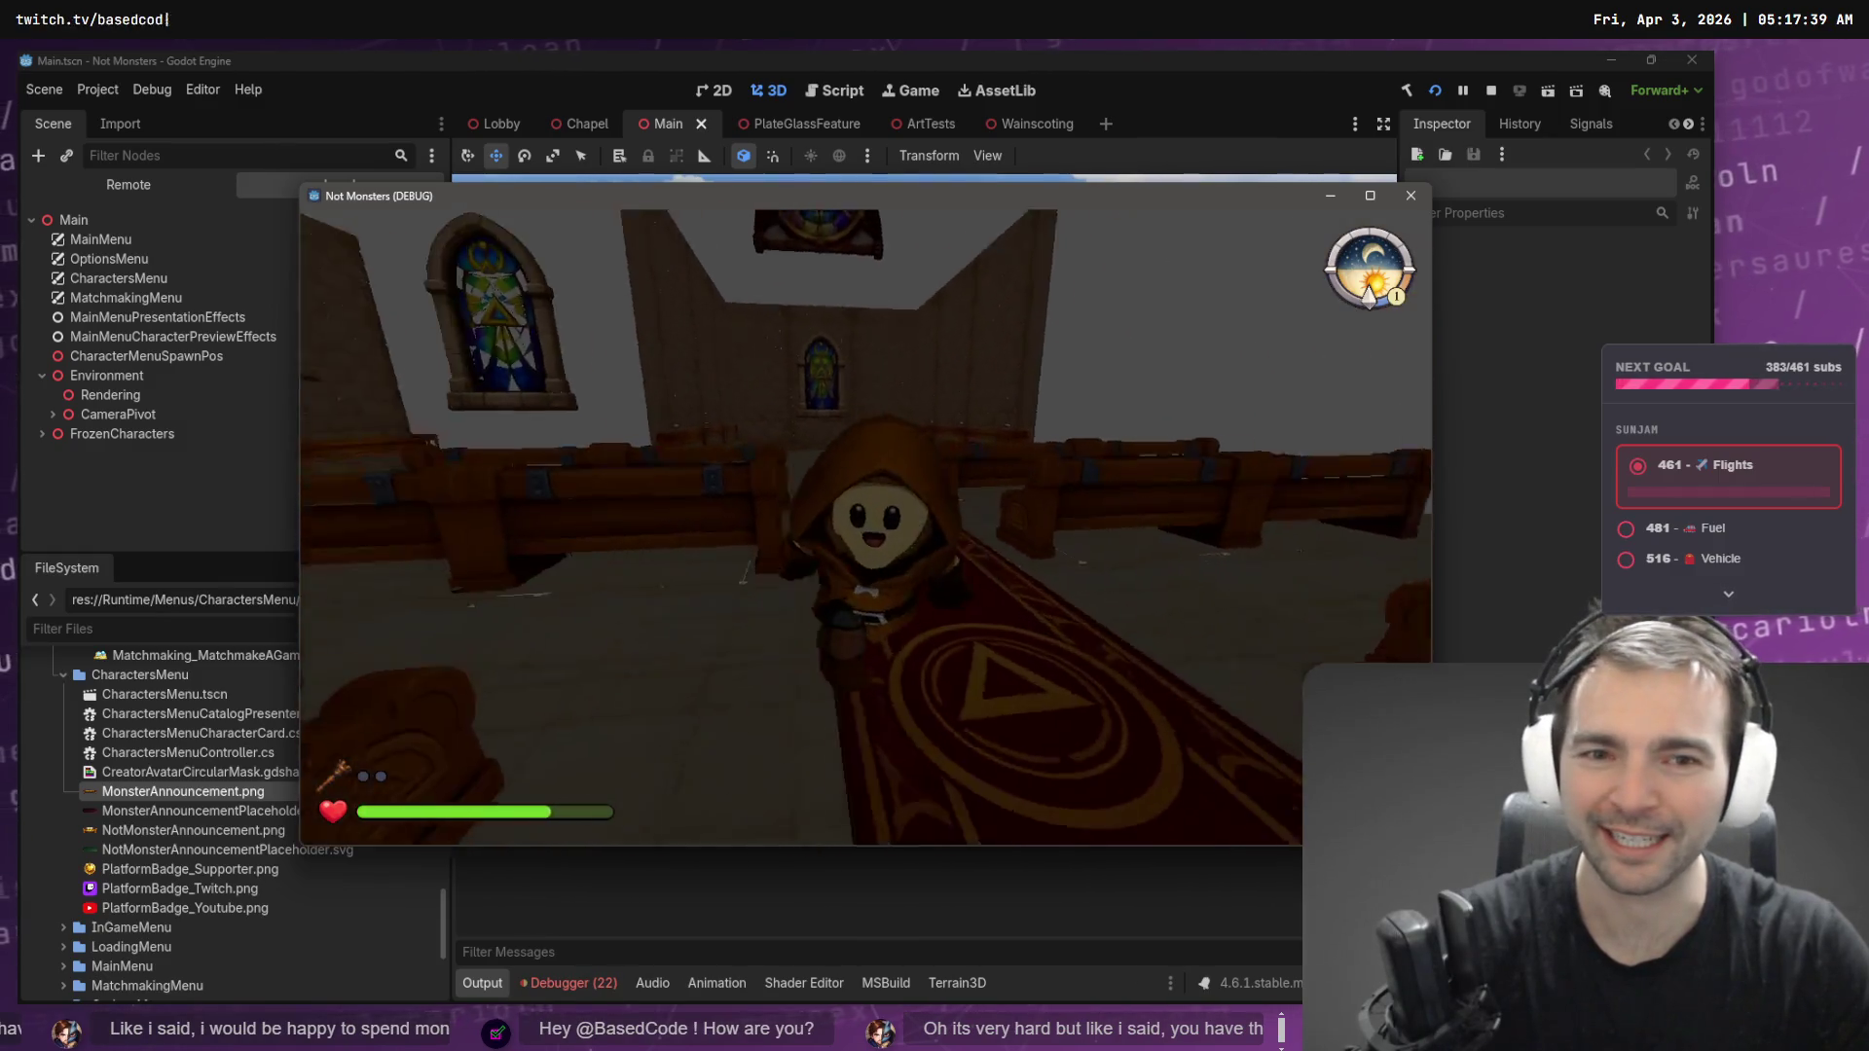
key("w")
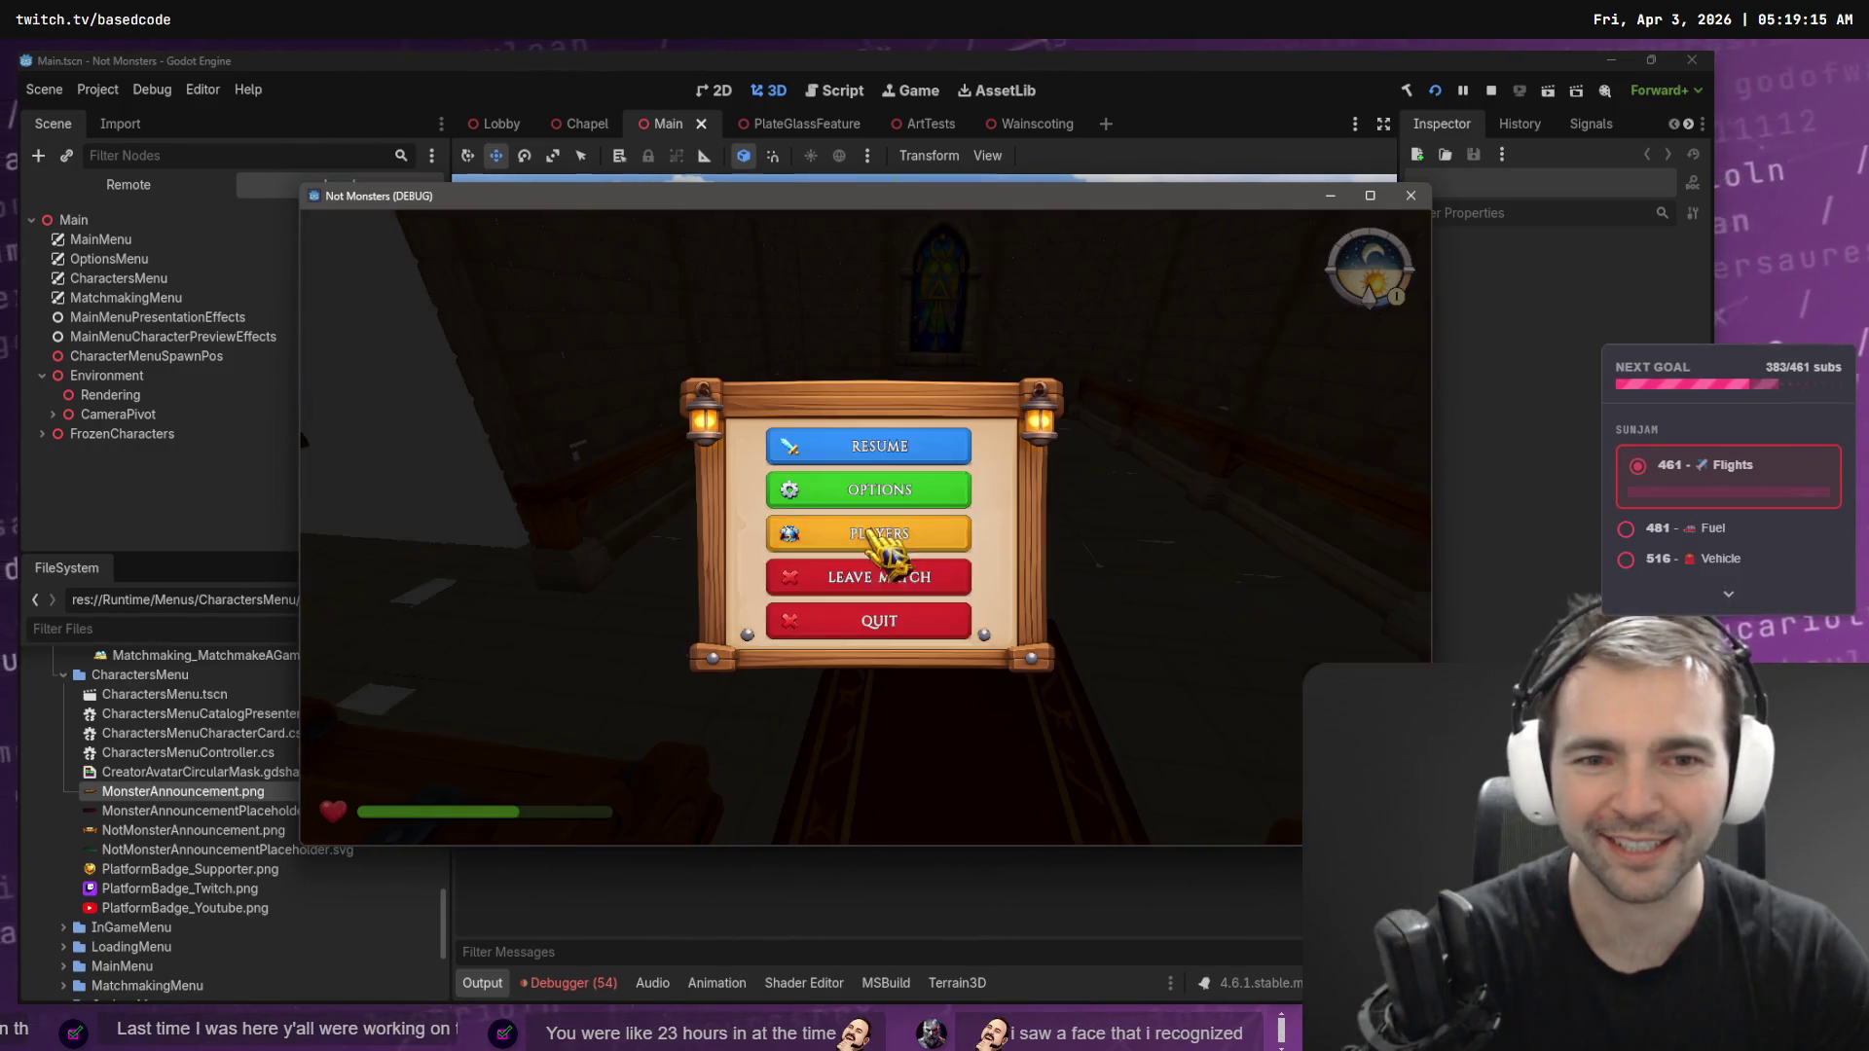
- Leave the match and host a new game, confirming the villager character
left_click(886, 582)
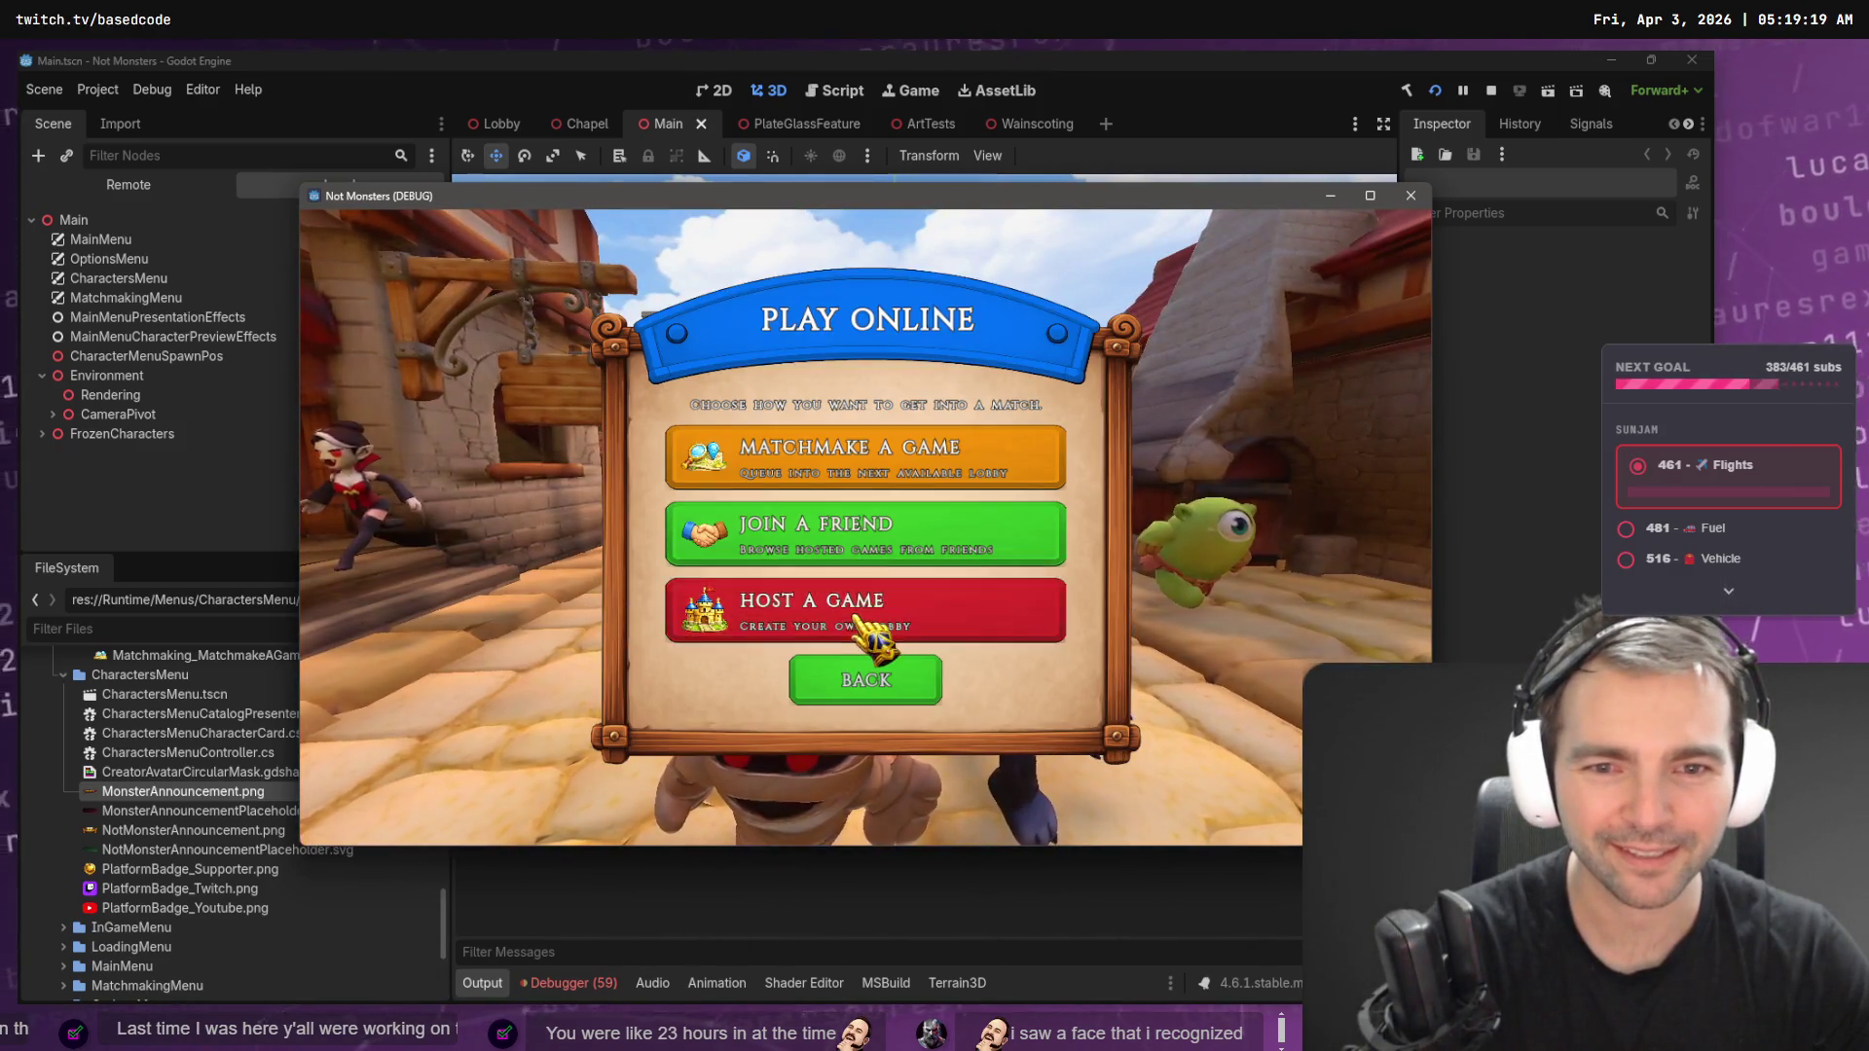
left_click(861, 628)
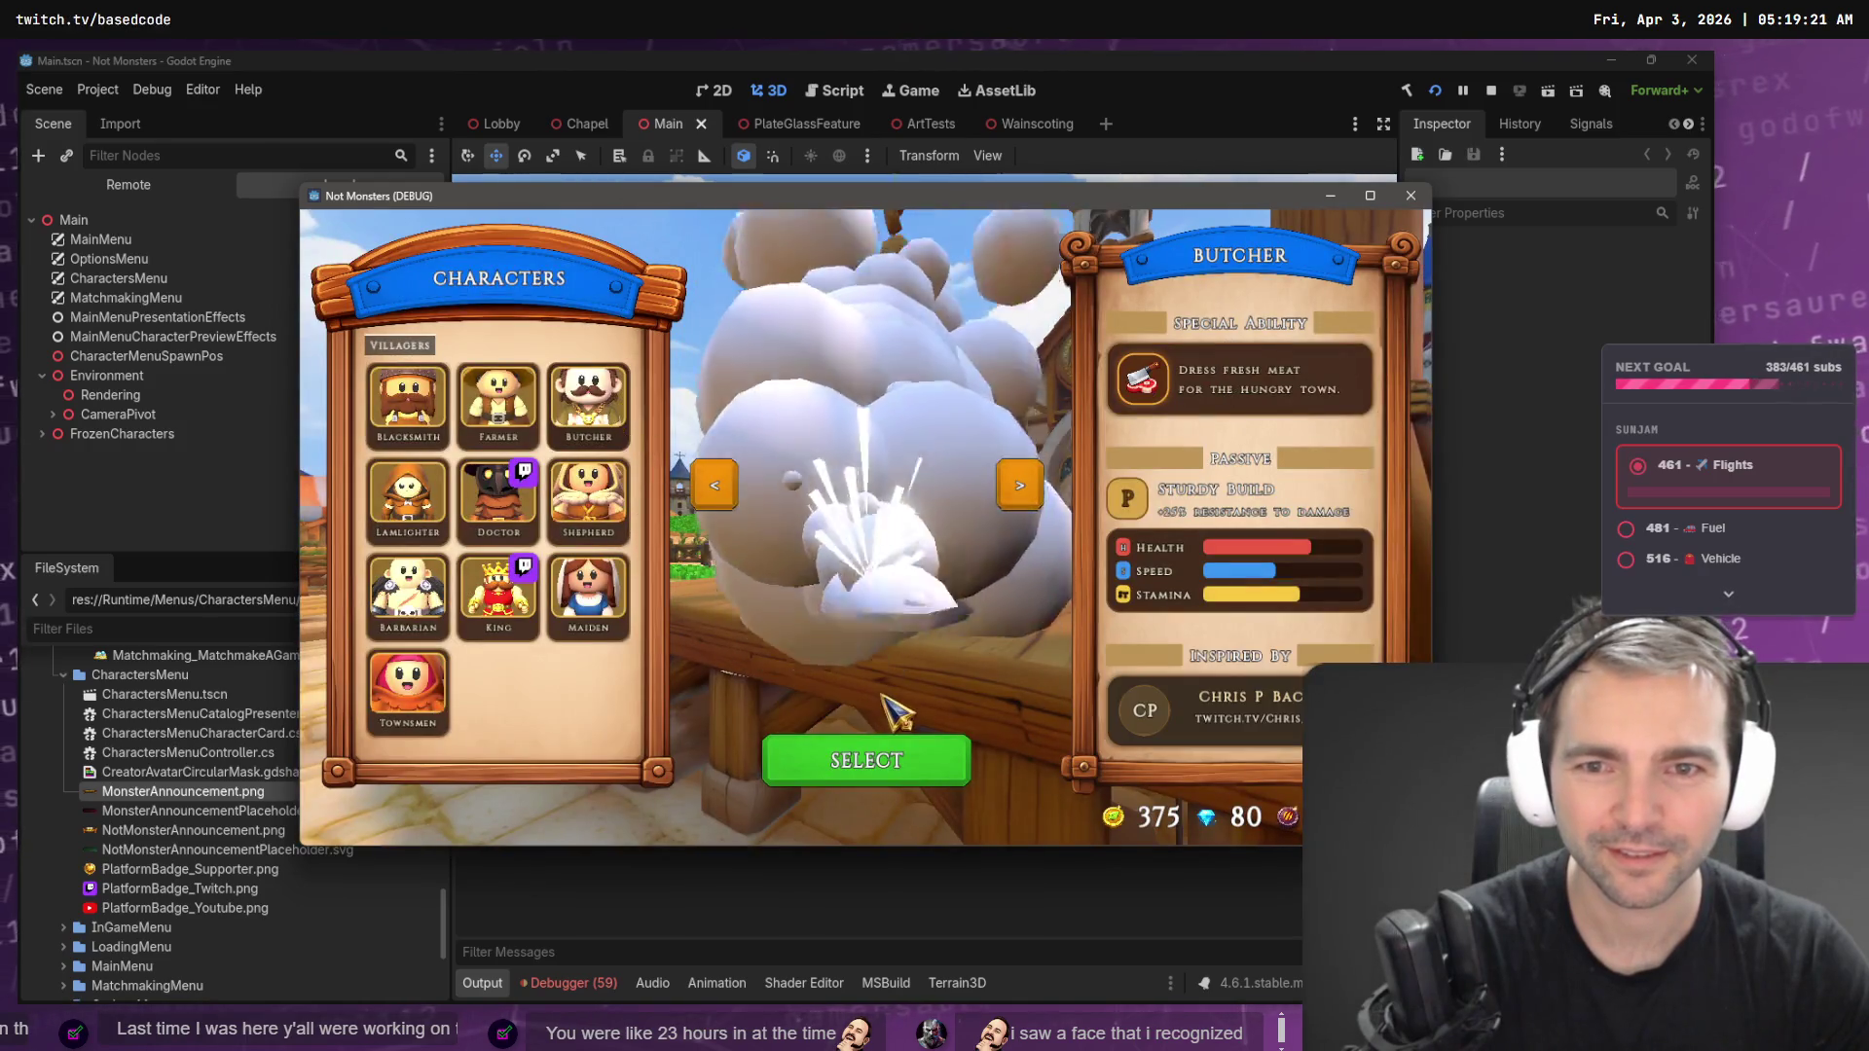
left_click(895, 759)
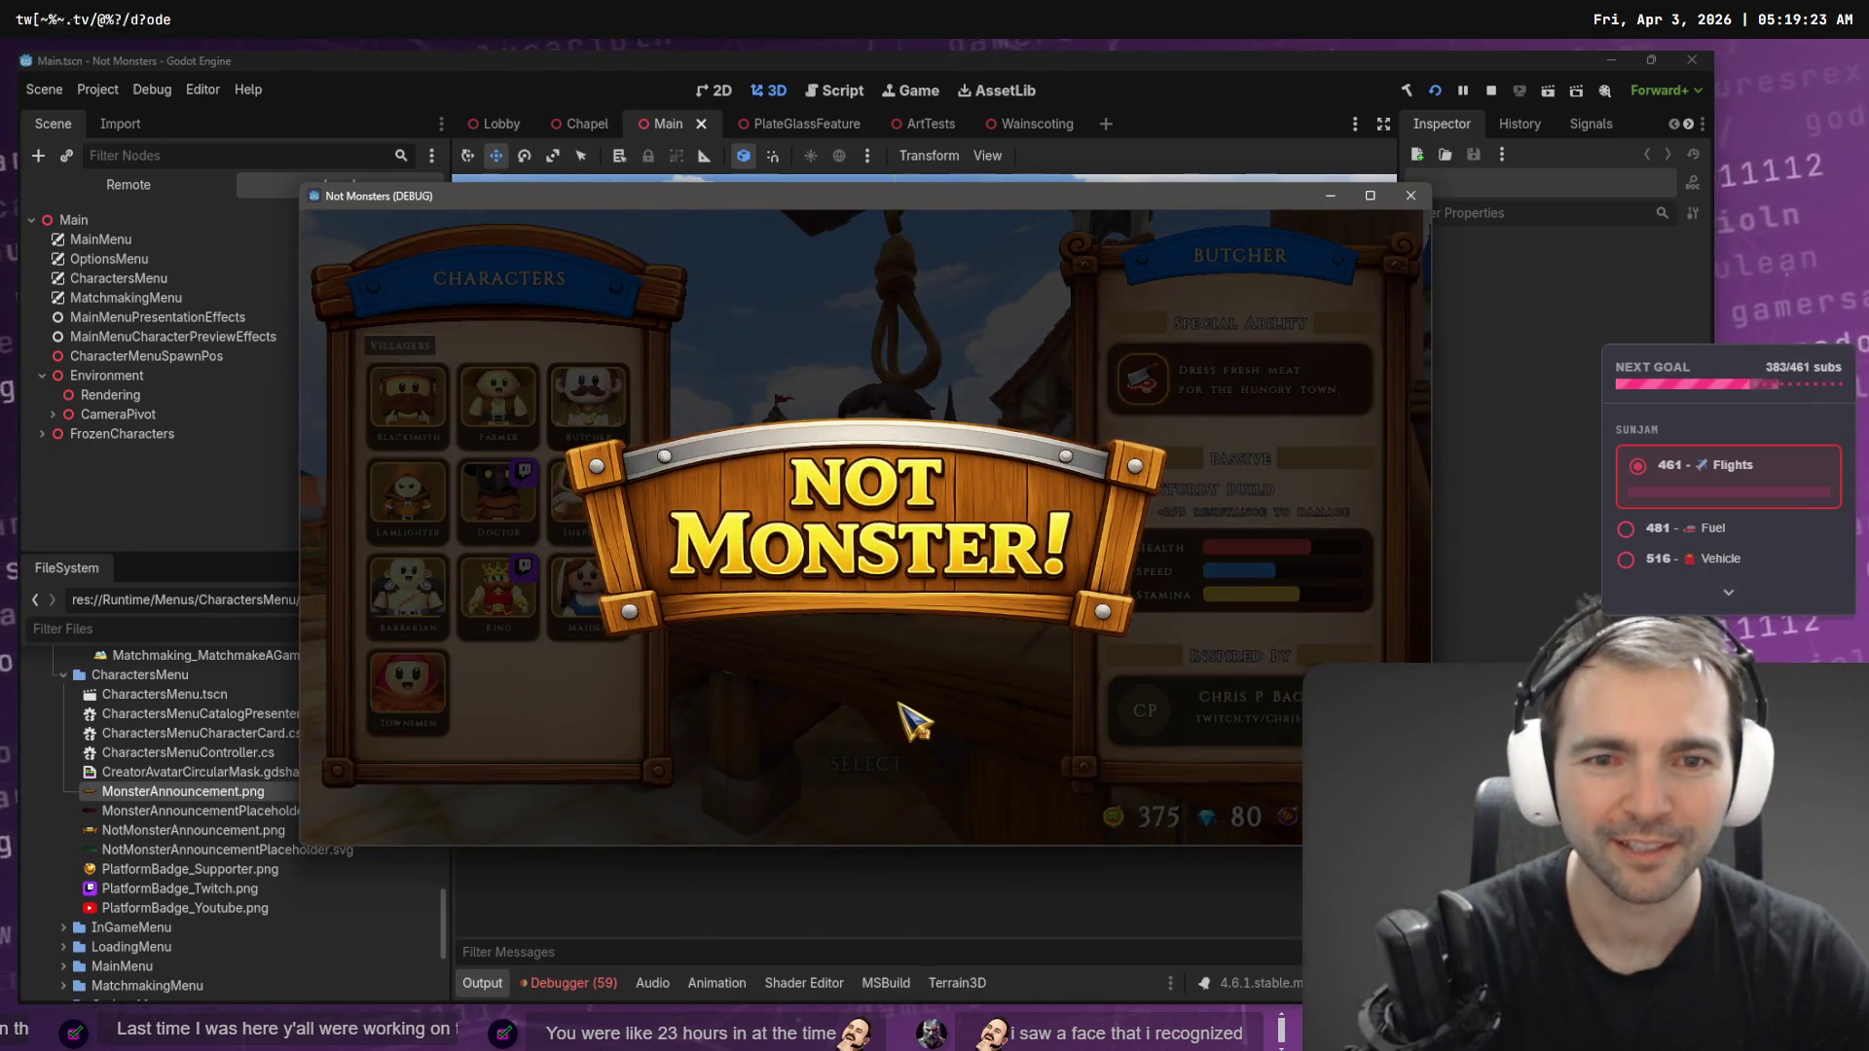
- Quit to the main menu and host another game as the Butcher character
key("Escape")
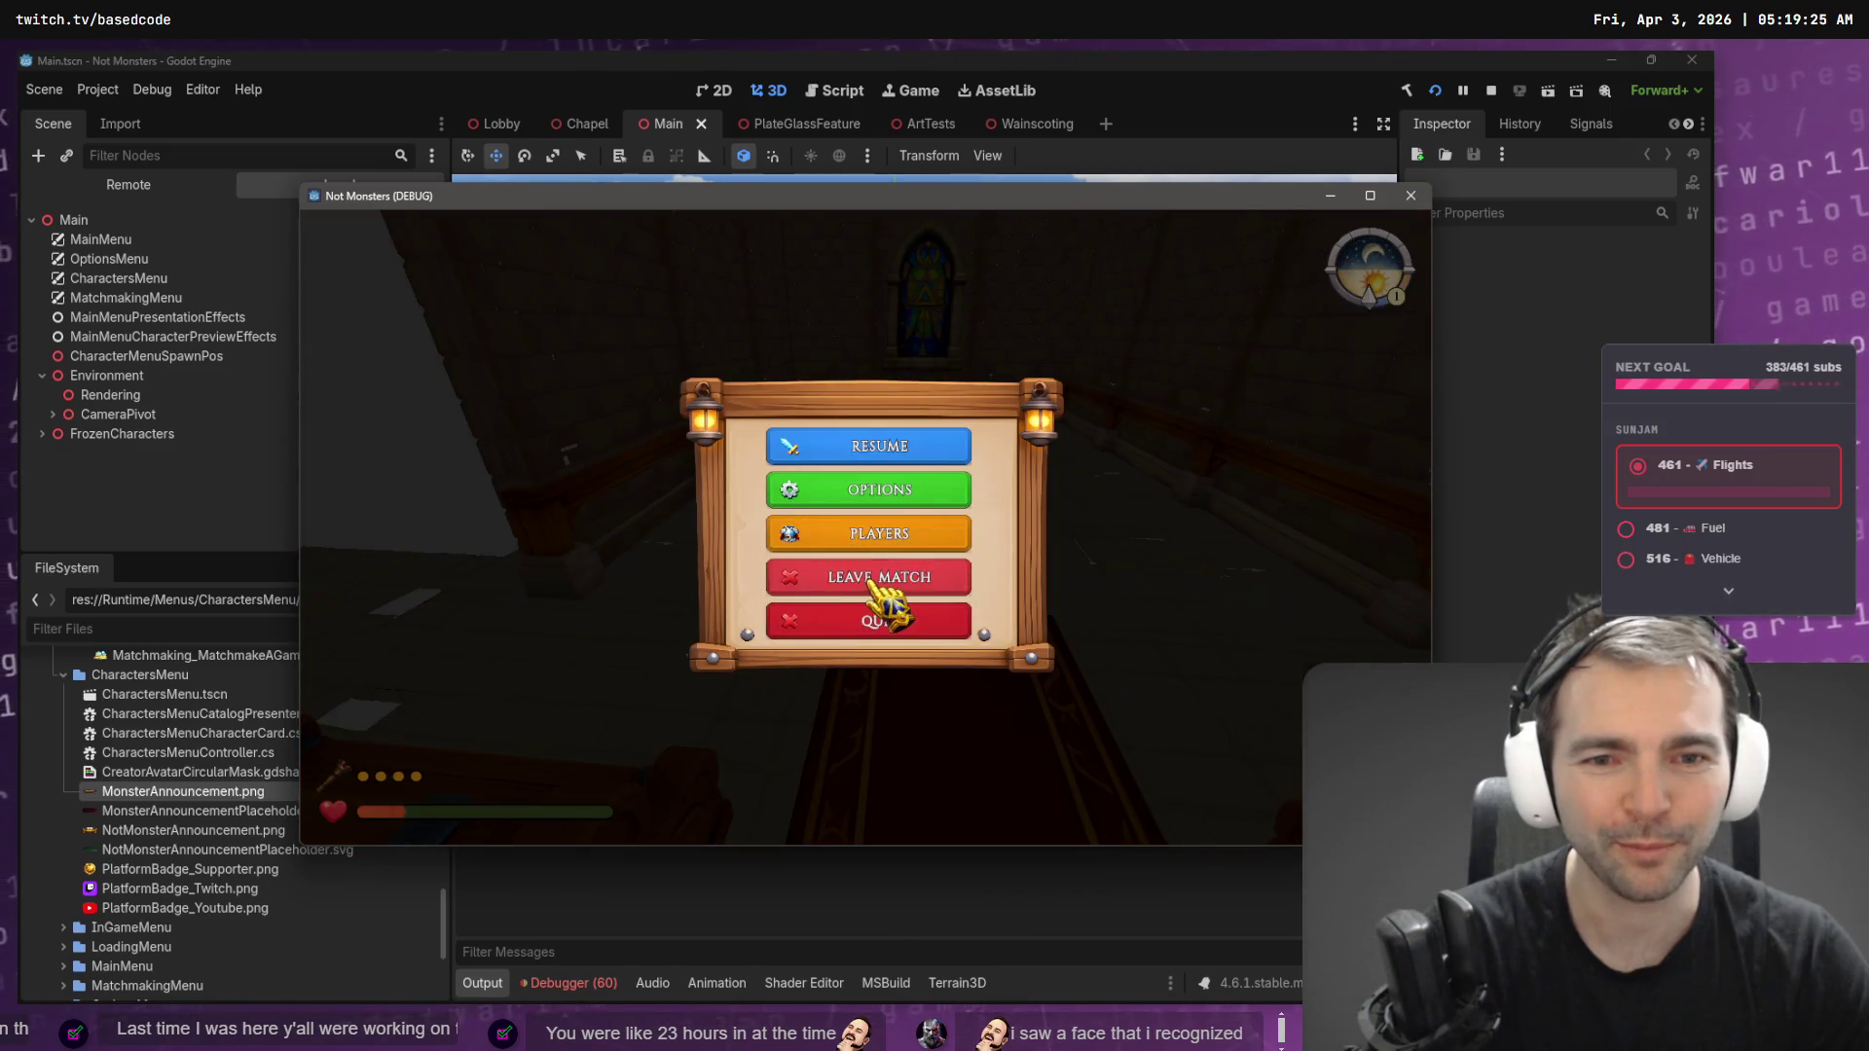
left_click(873, 582)
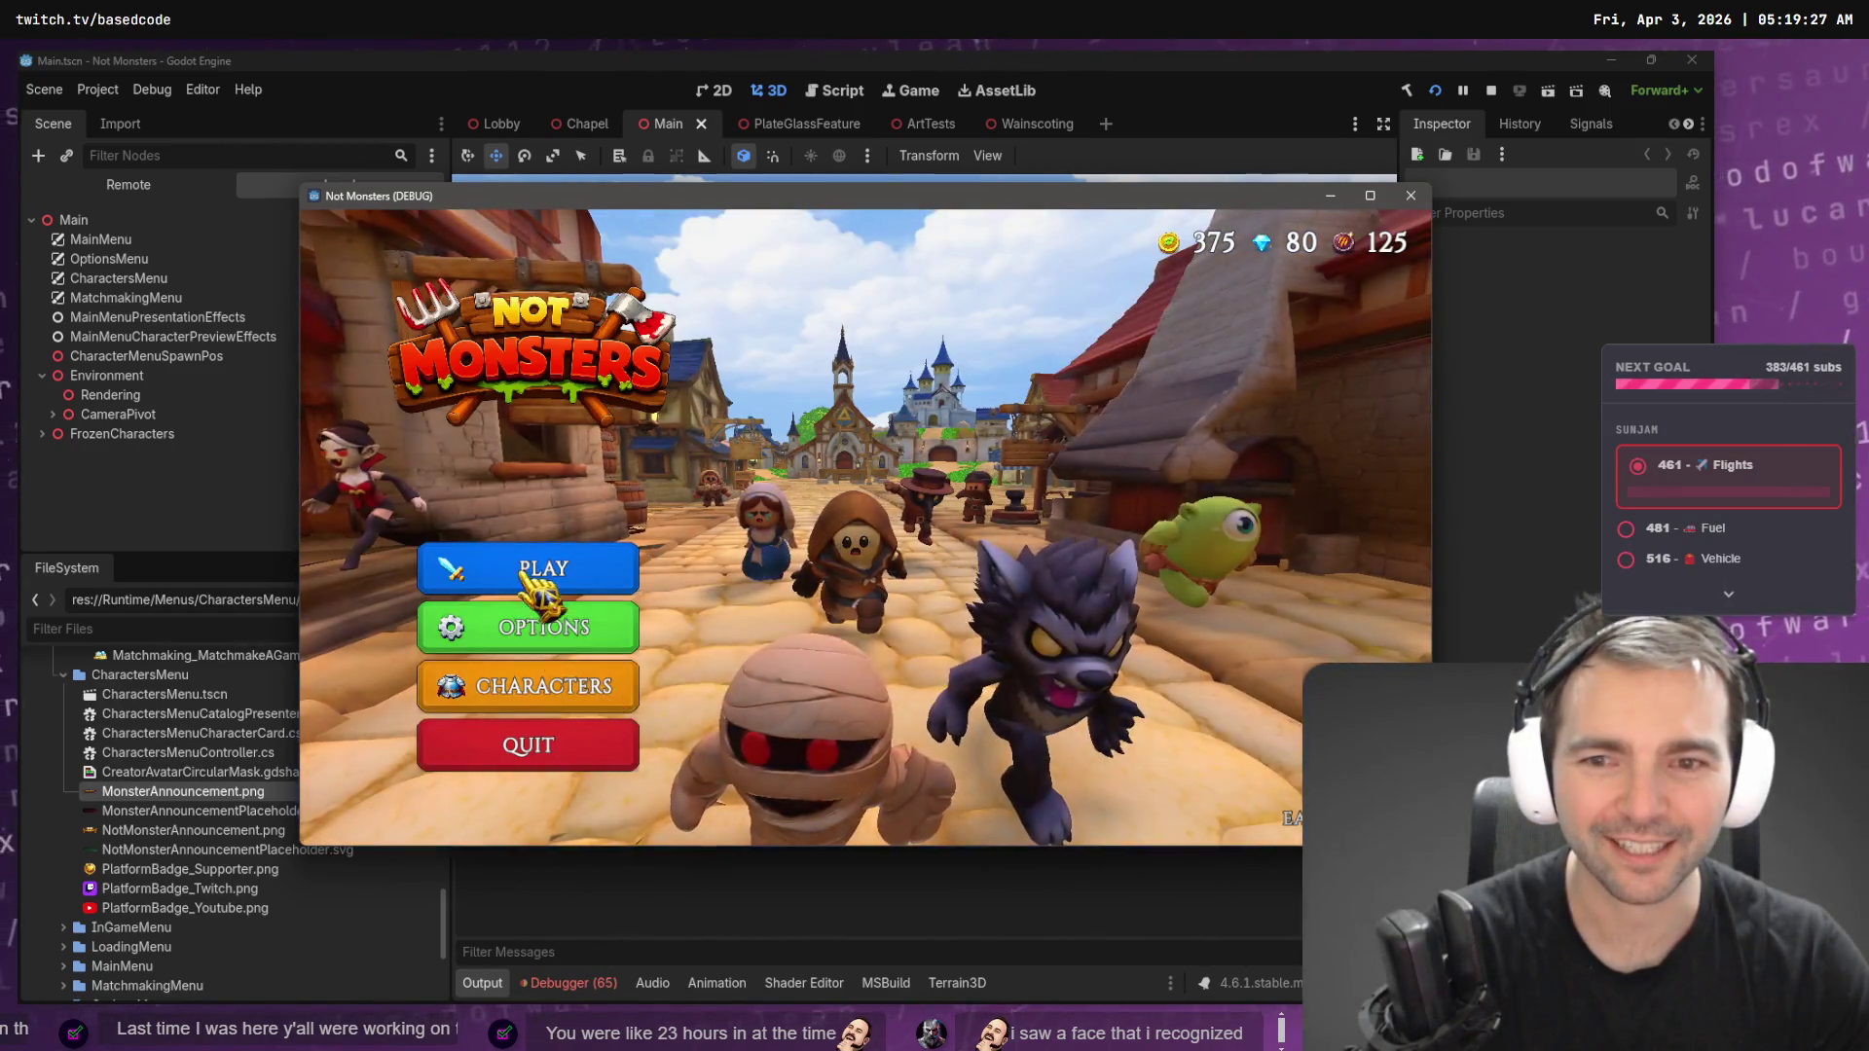
left_click(533, 574)
key("Escape")
left_click(542, 687)
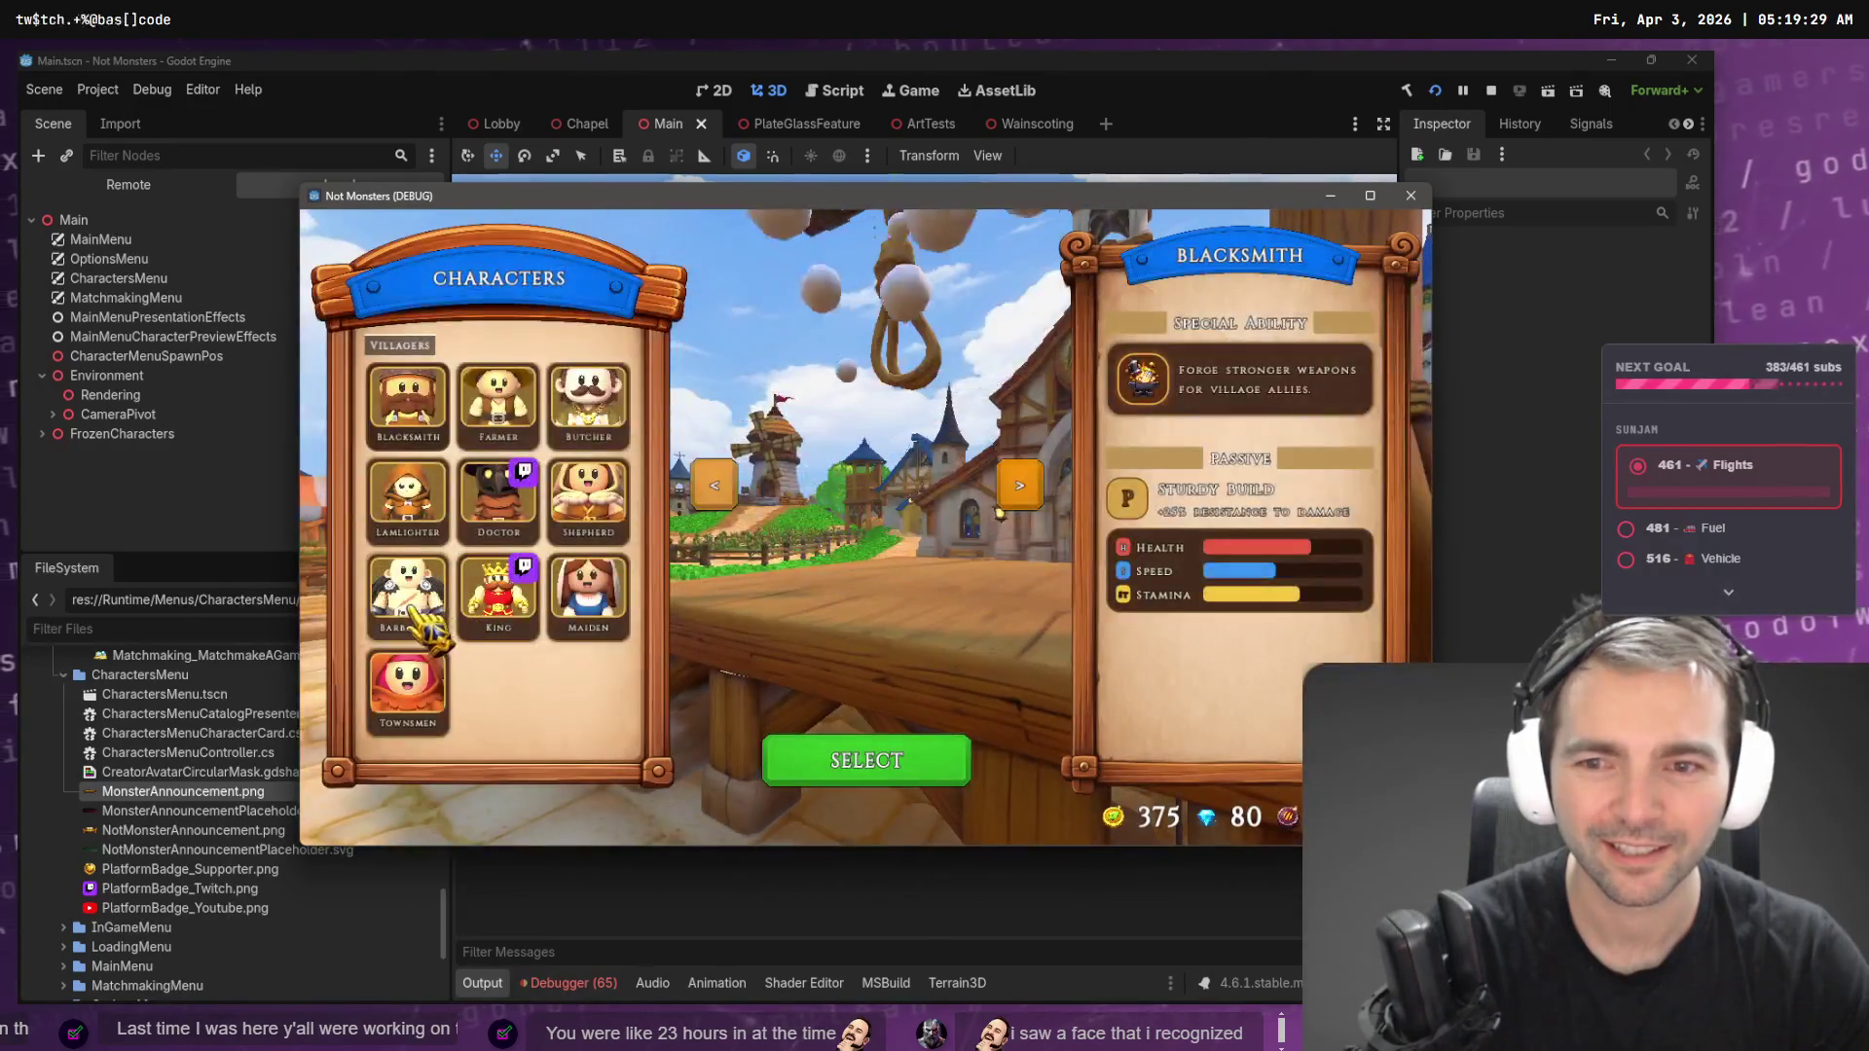
left_click(582, 421)
left_click(844, 758)
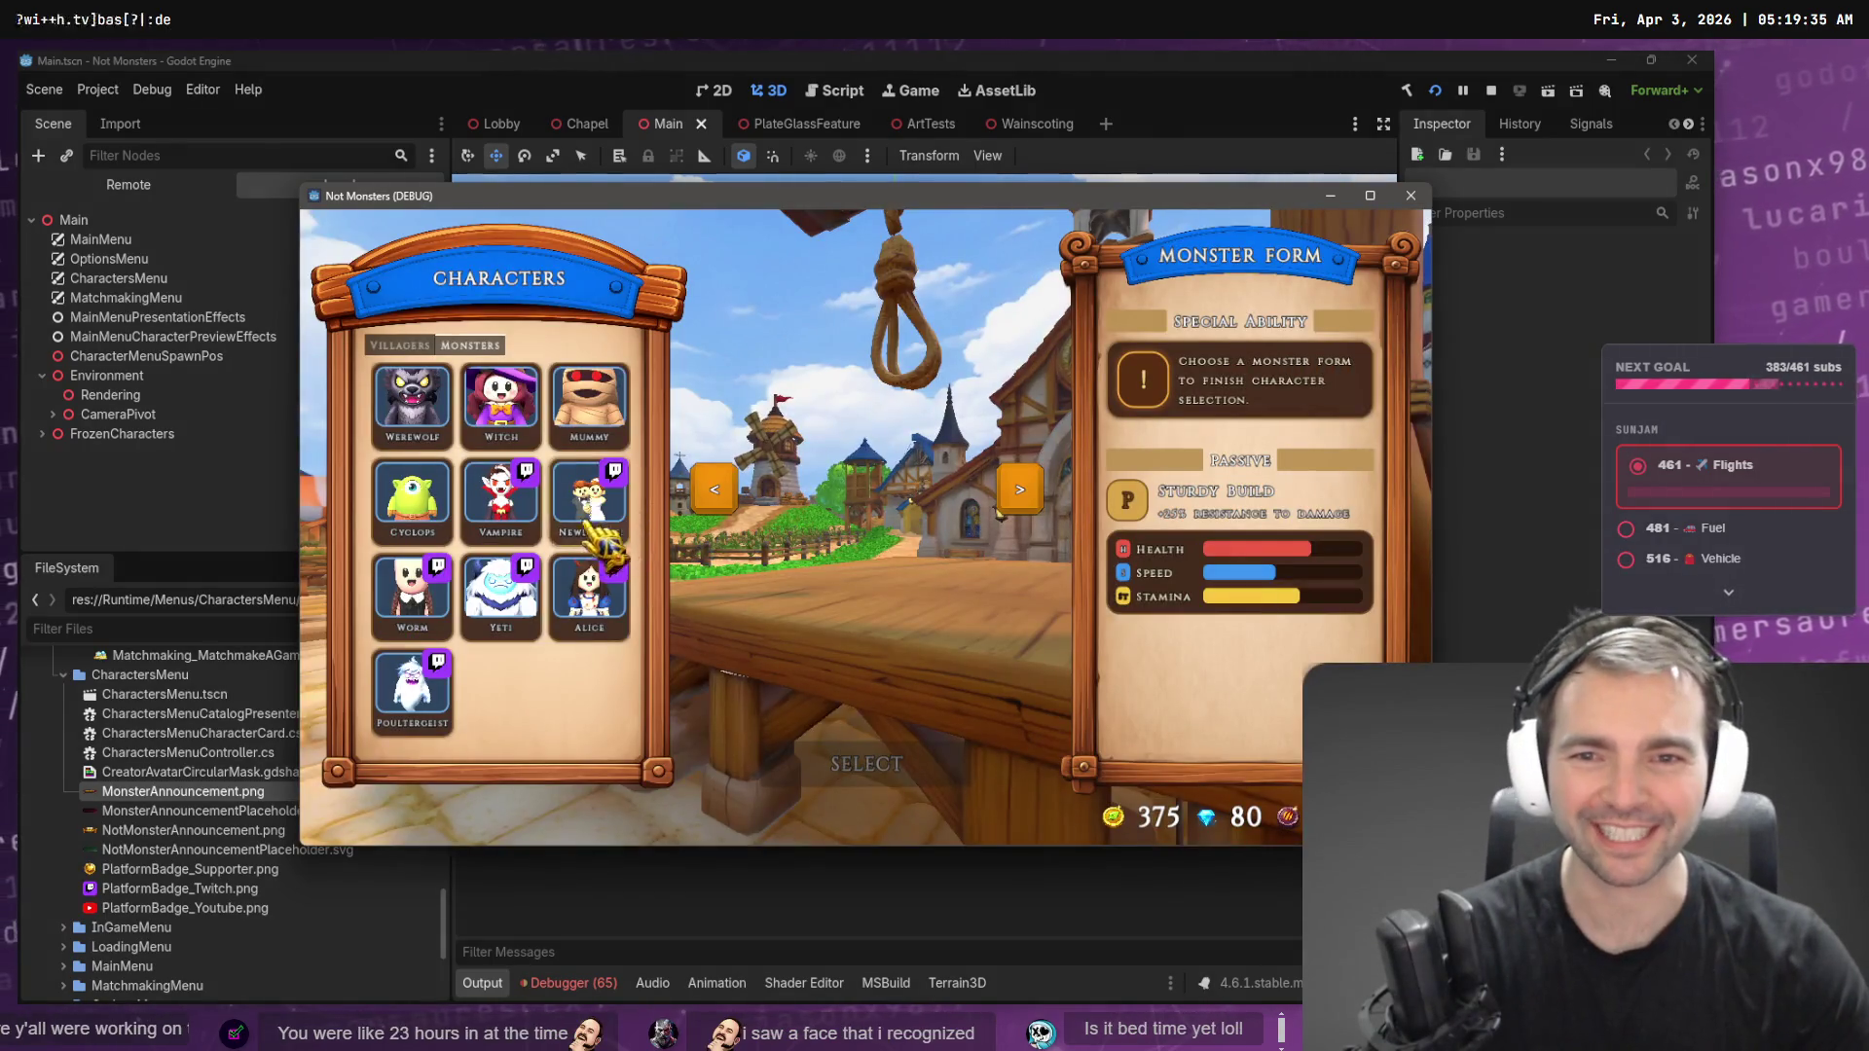
- Try the Mummy, Vampire and Cyclops monster forms, enter the match, then stop the game with F8
left_click(589, 438)
left_click(506, 516)
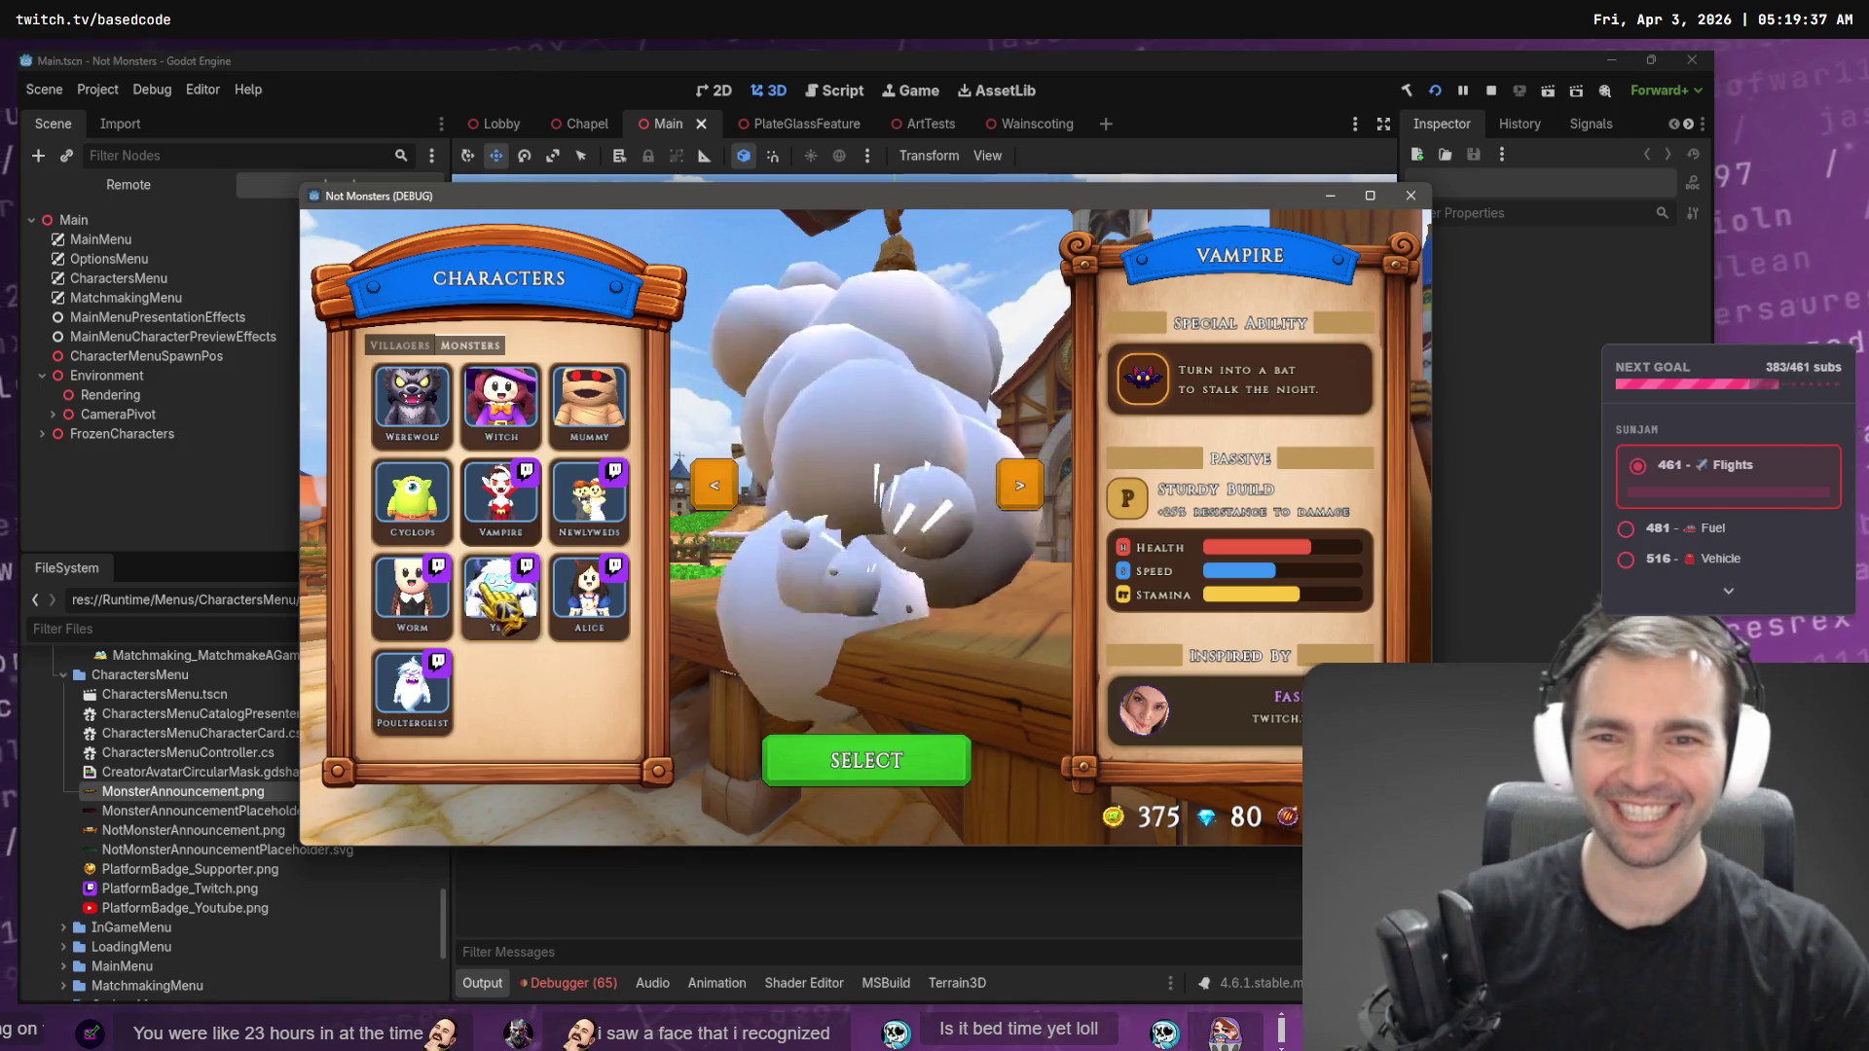
left_click(438, 516)
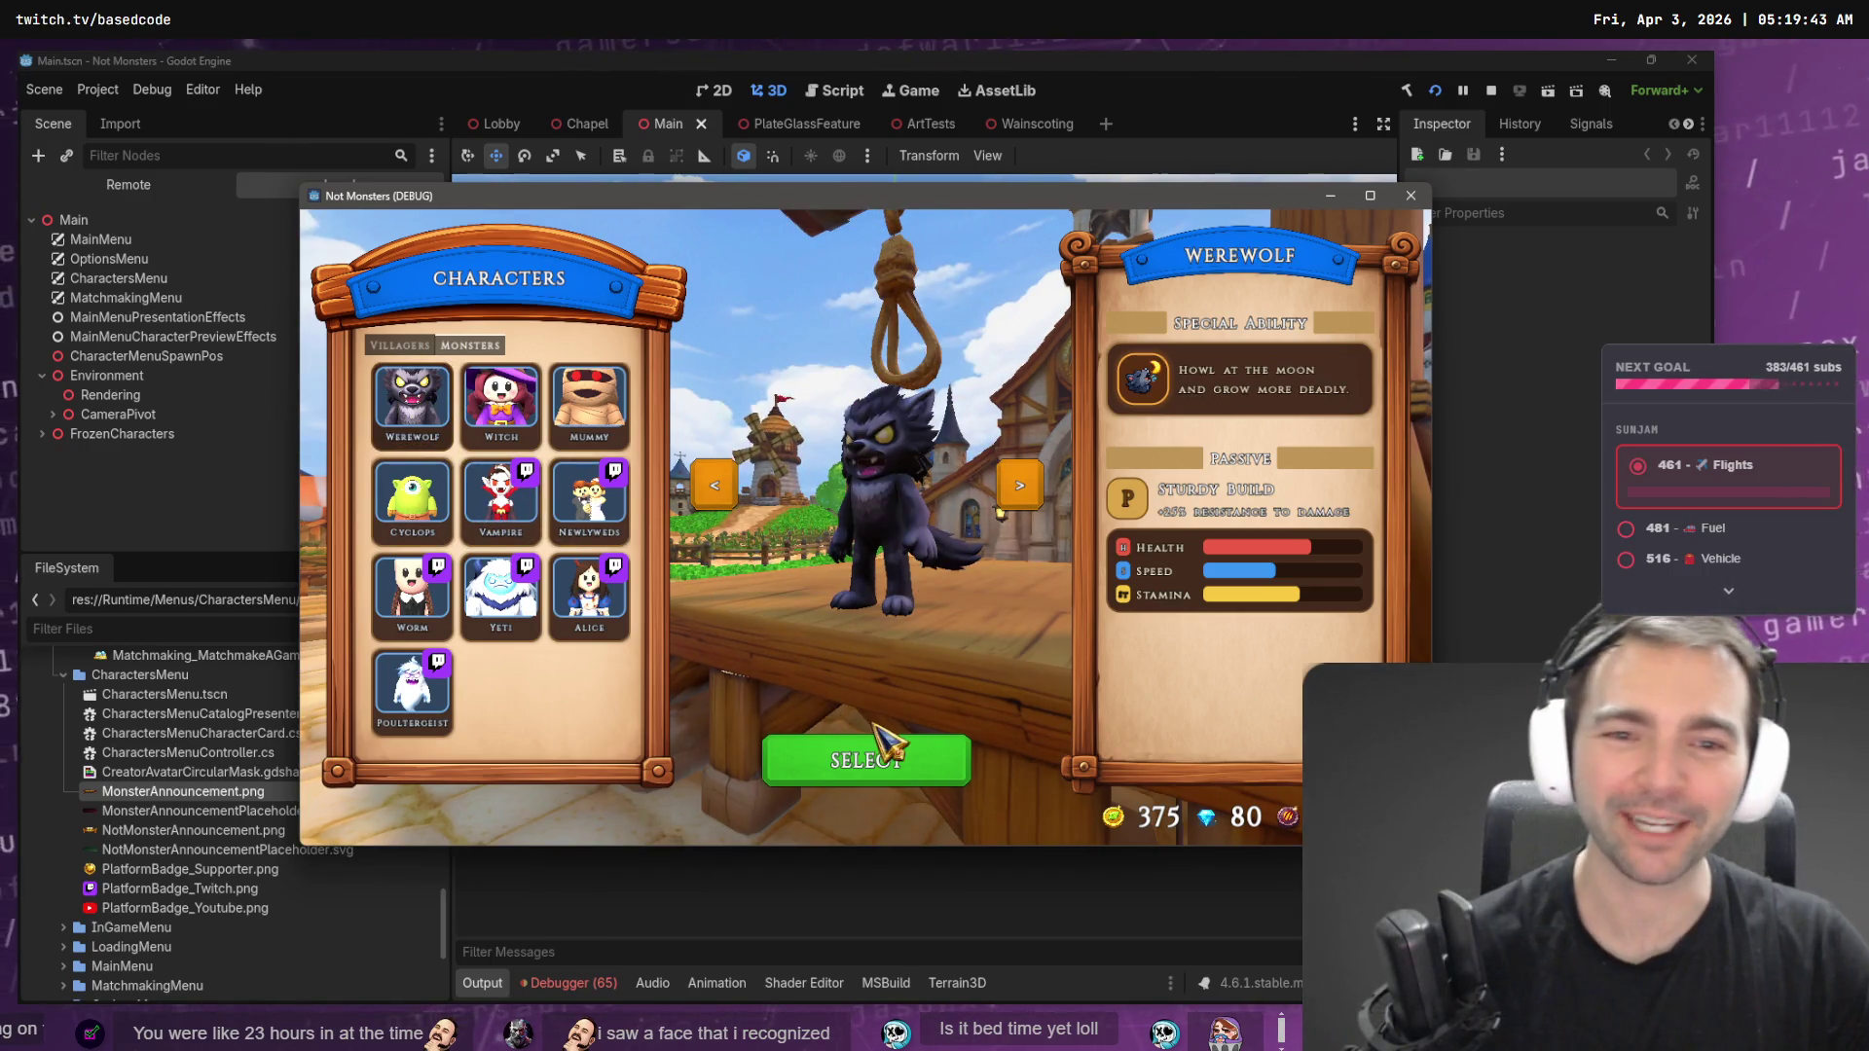
left_click(890, 762)
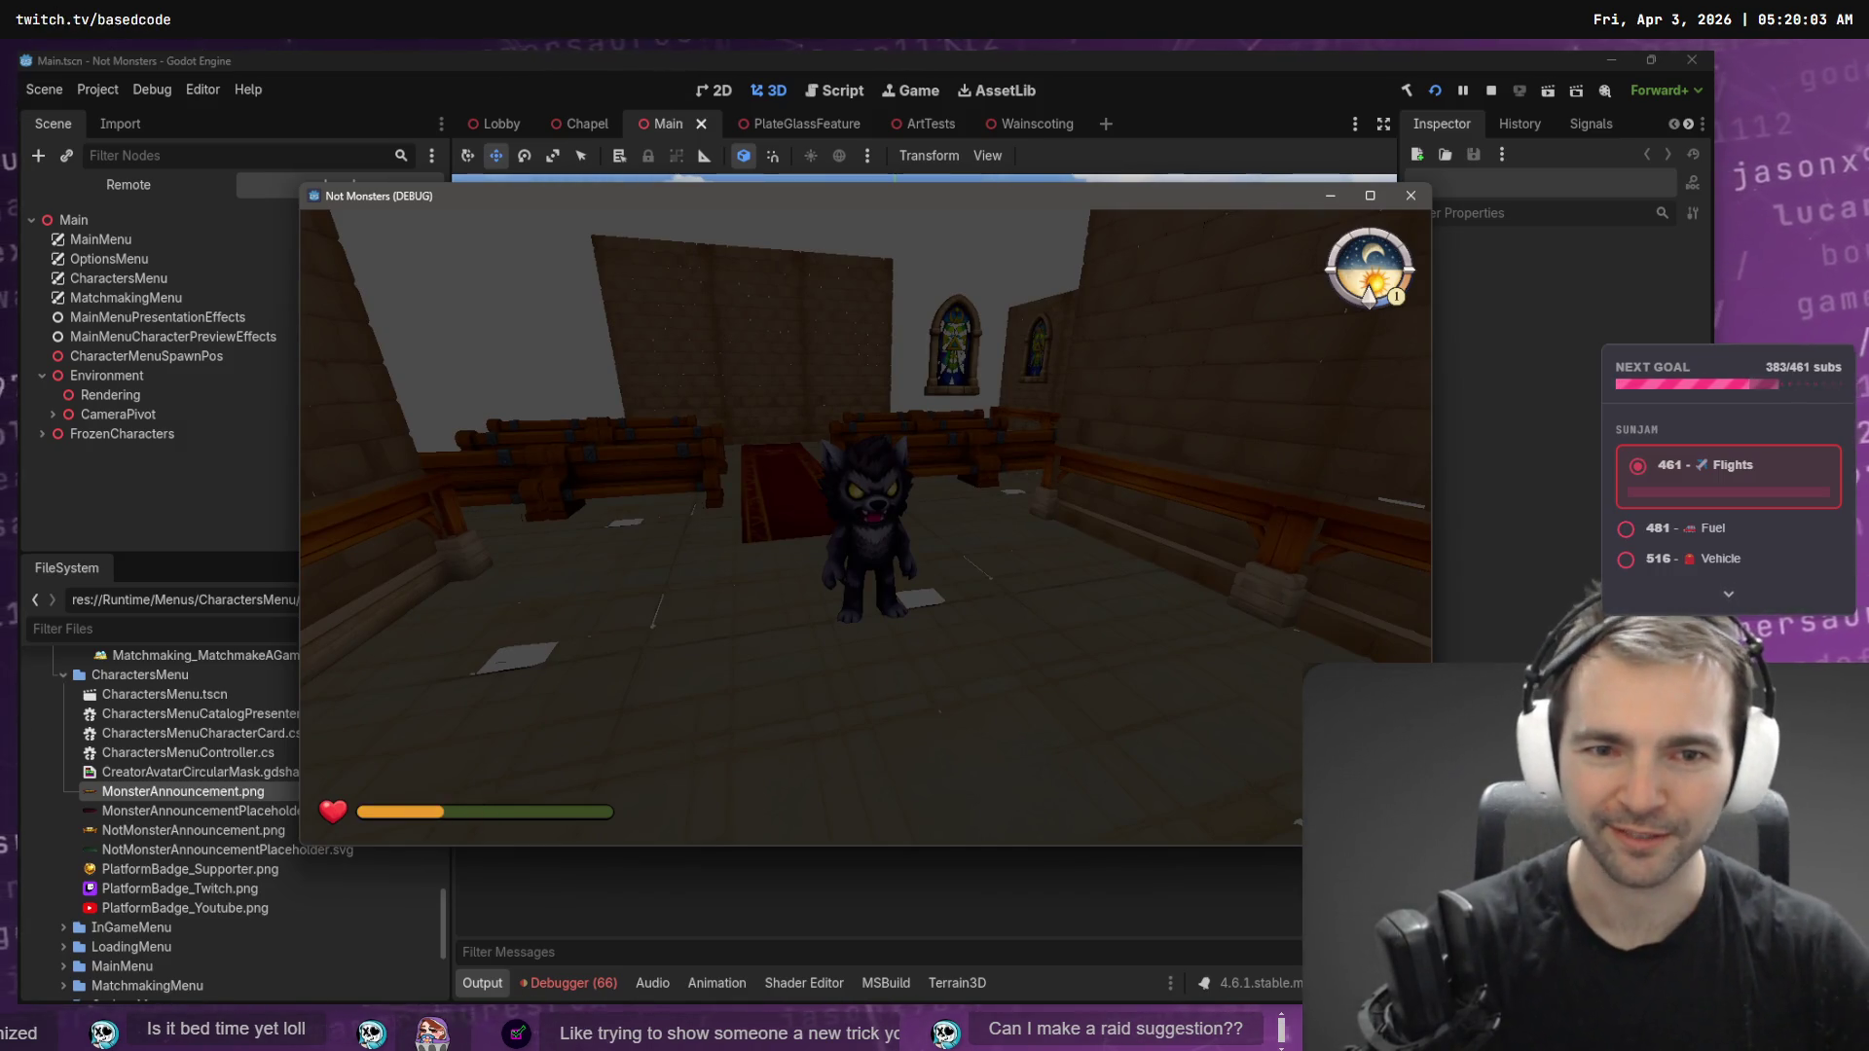
key("F8")
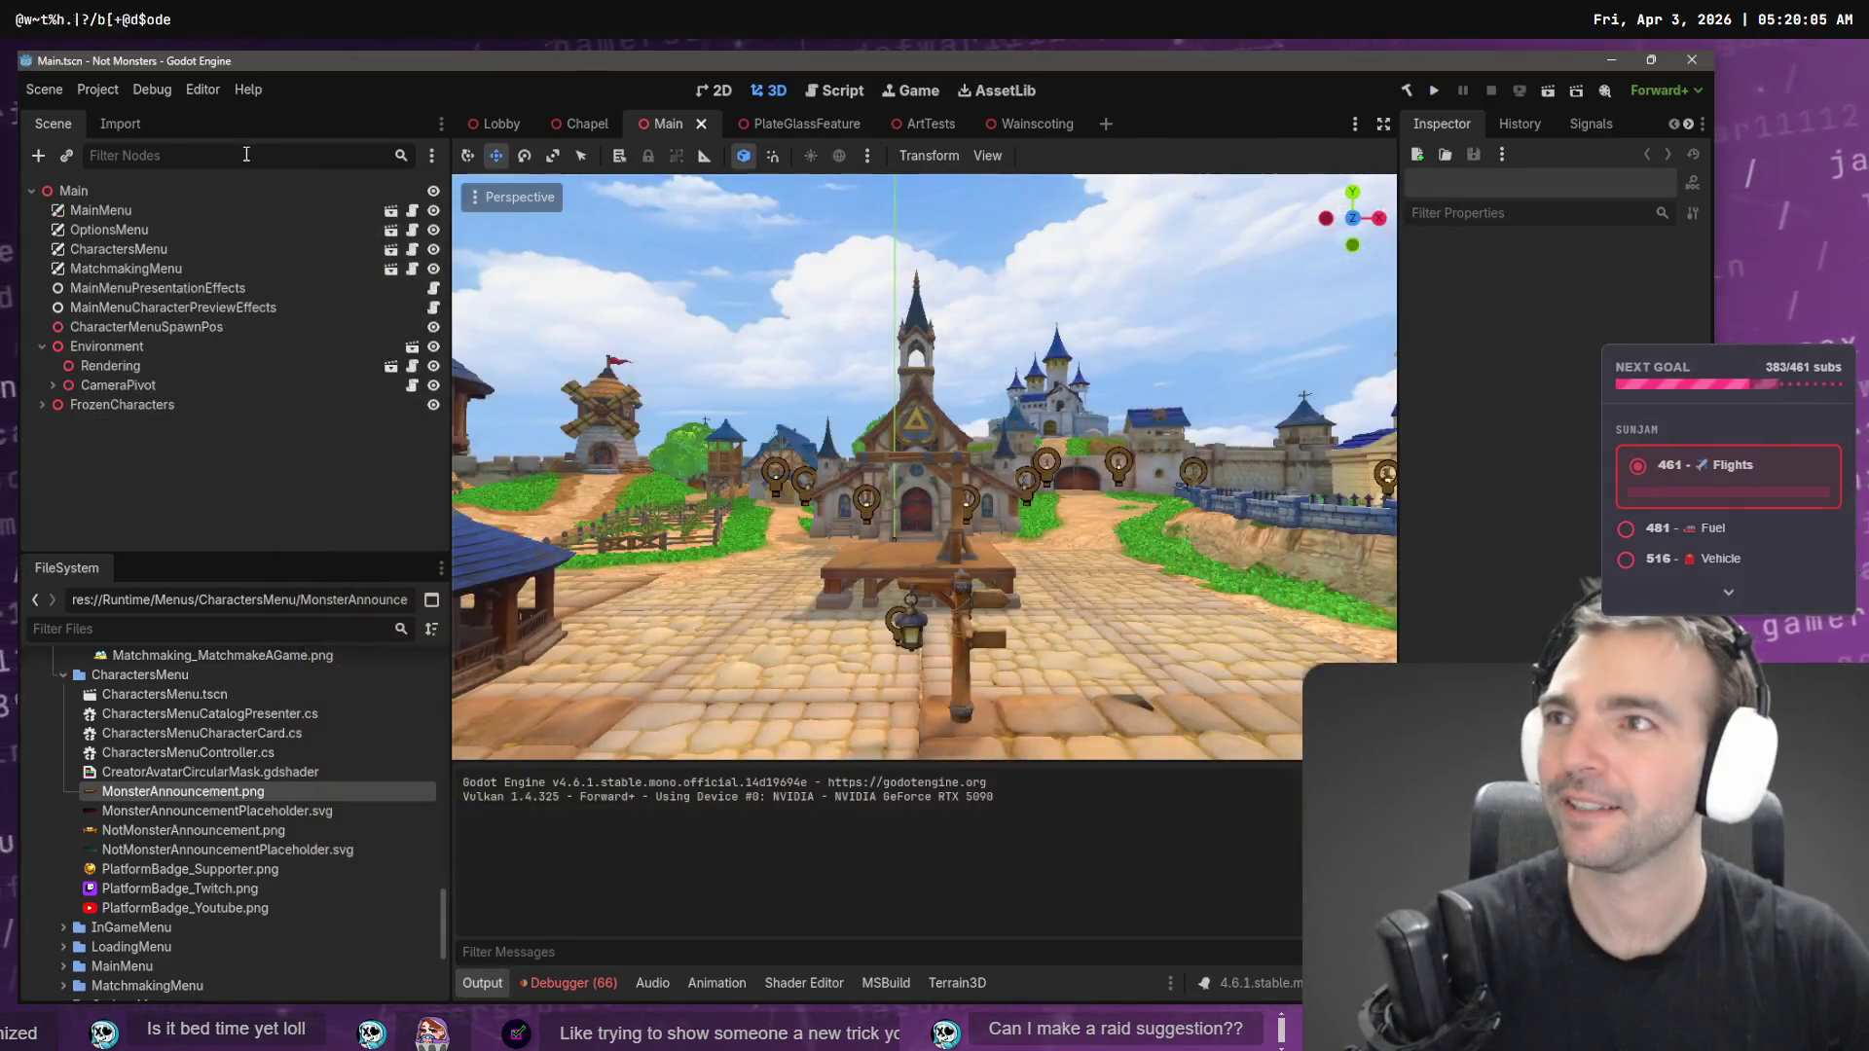
key("alt+Tab")
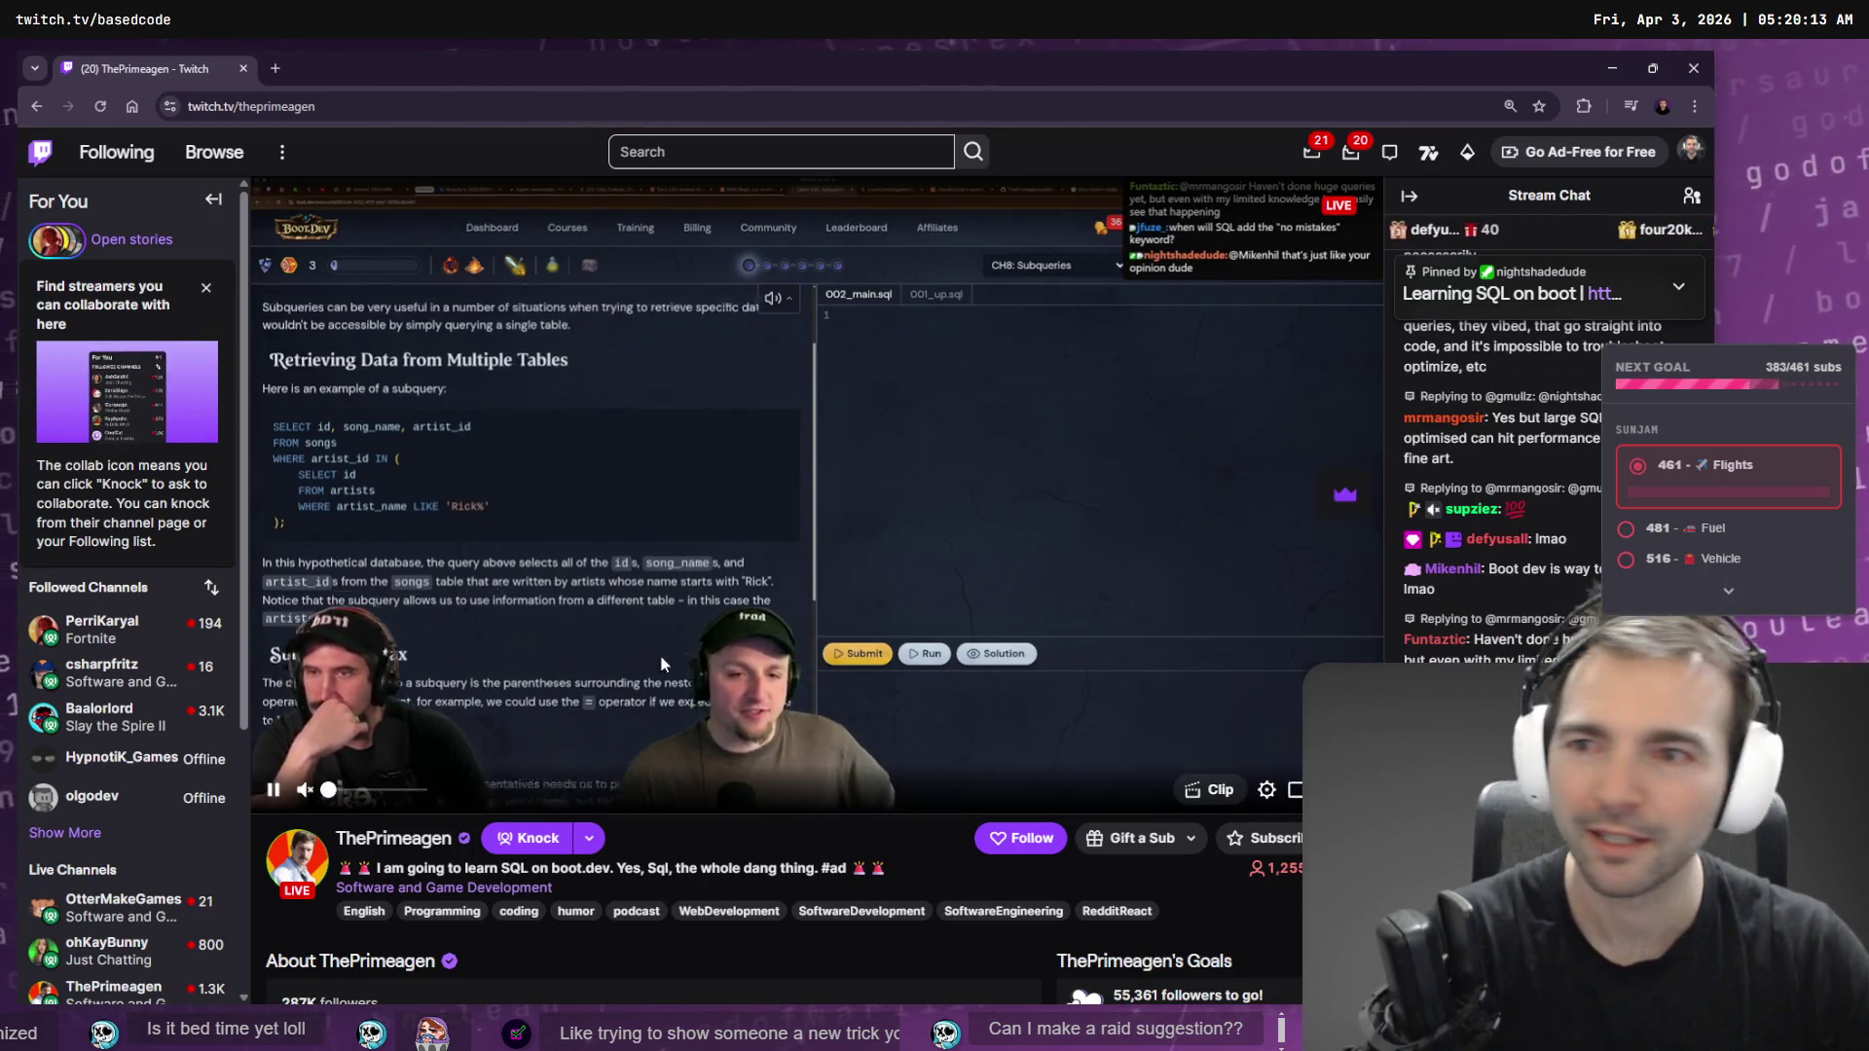
- Expand Followed Channels, open another followed channel's live stream and turn its volume up
left_click(70, 830)
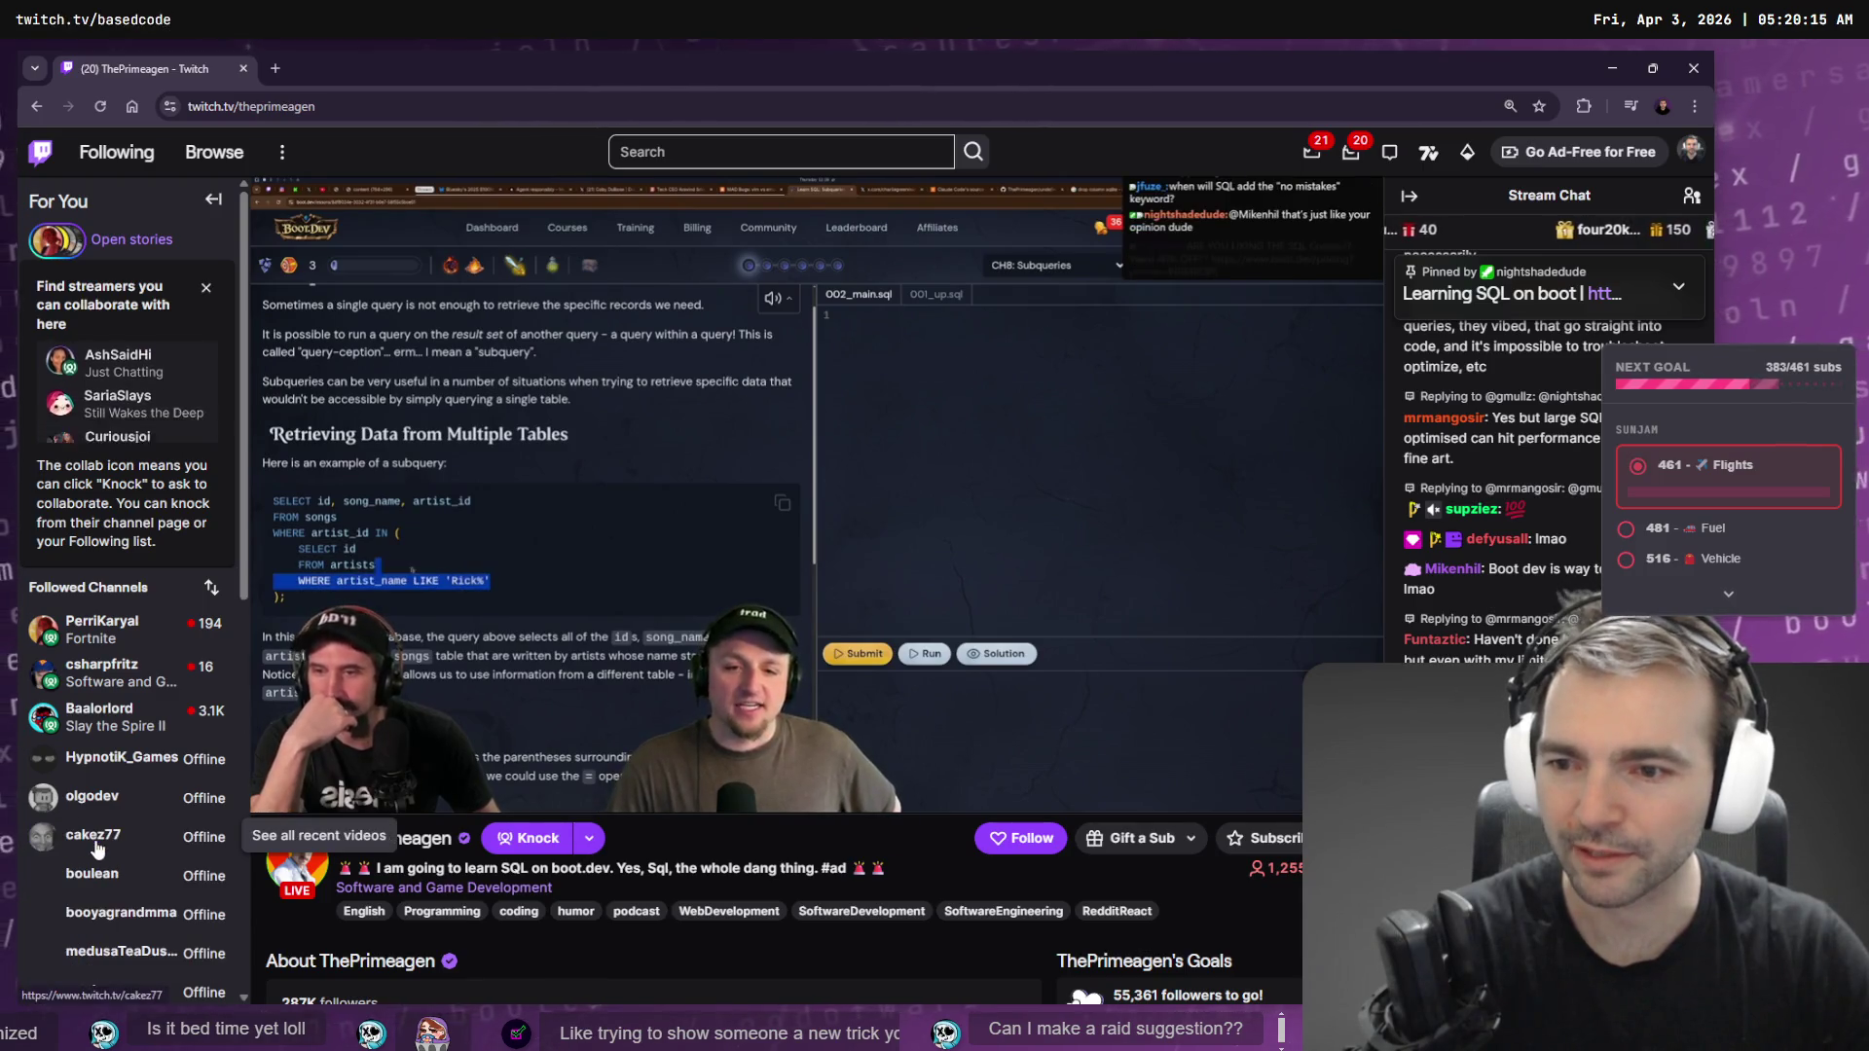
scroll(146, 786, "down", 2)
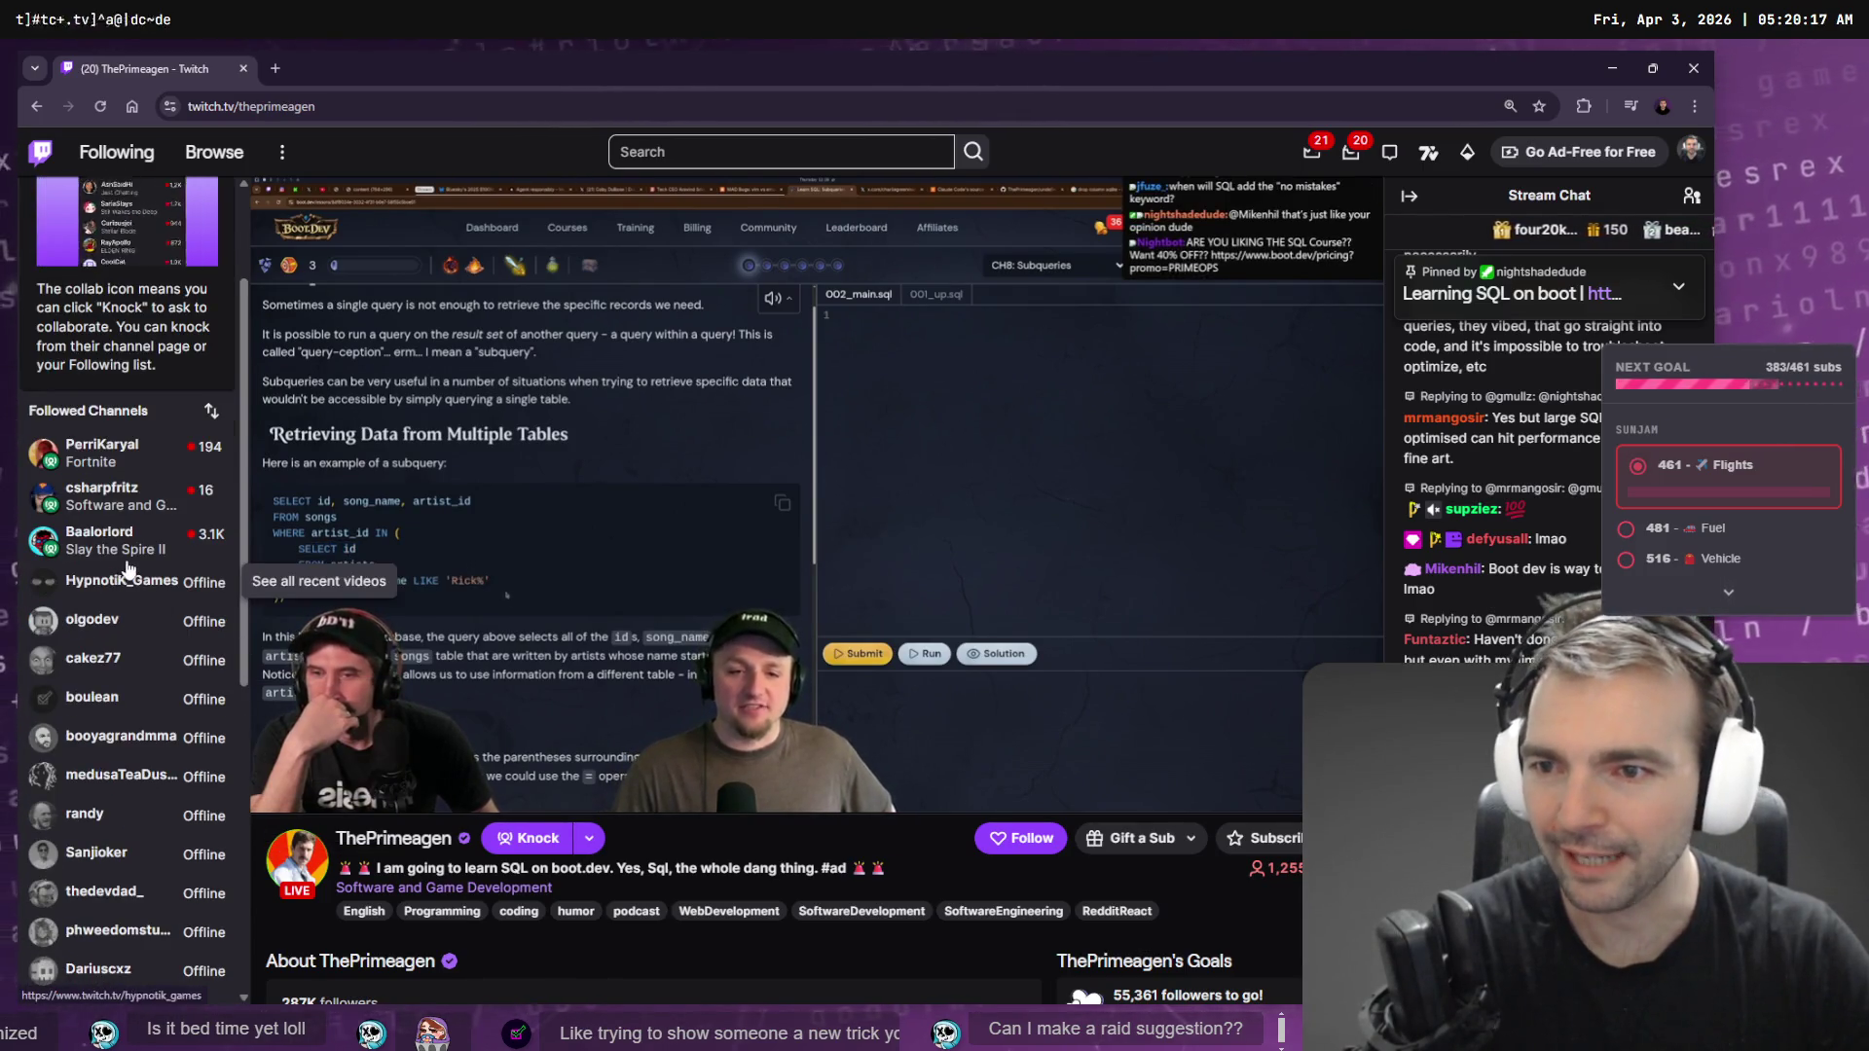
mouse_move(136, 523)
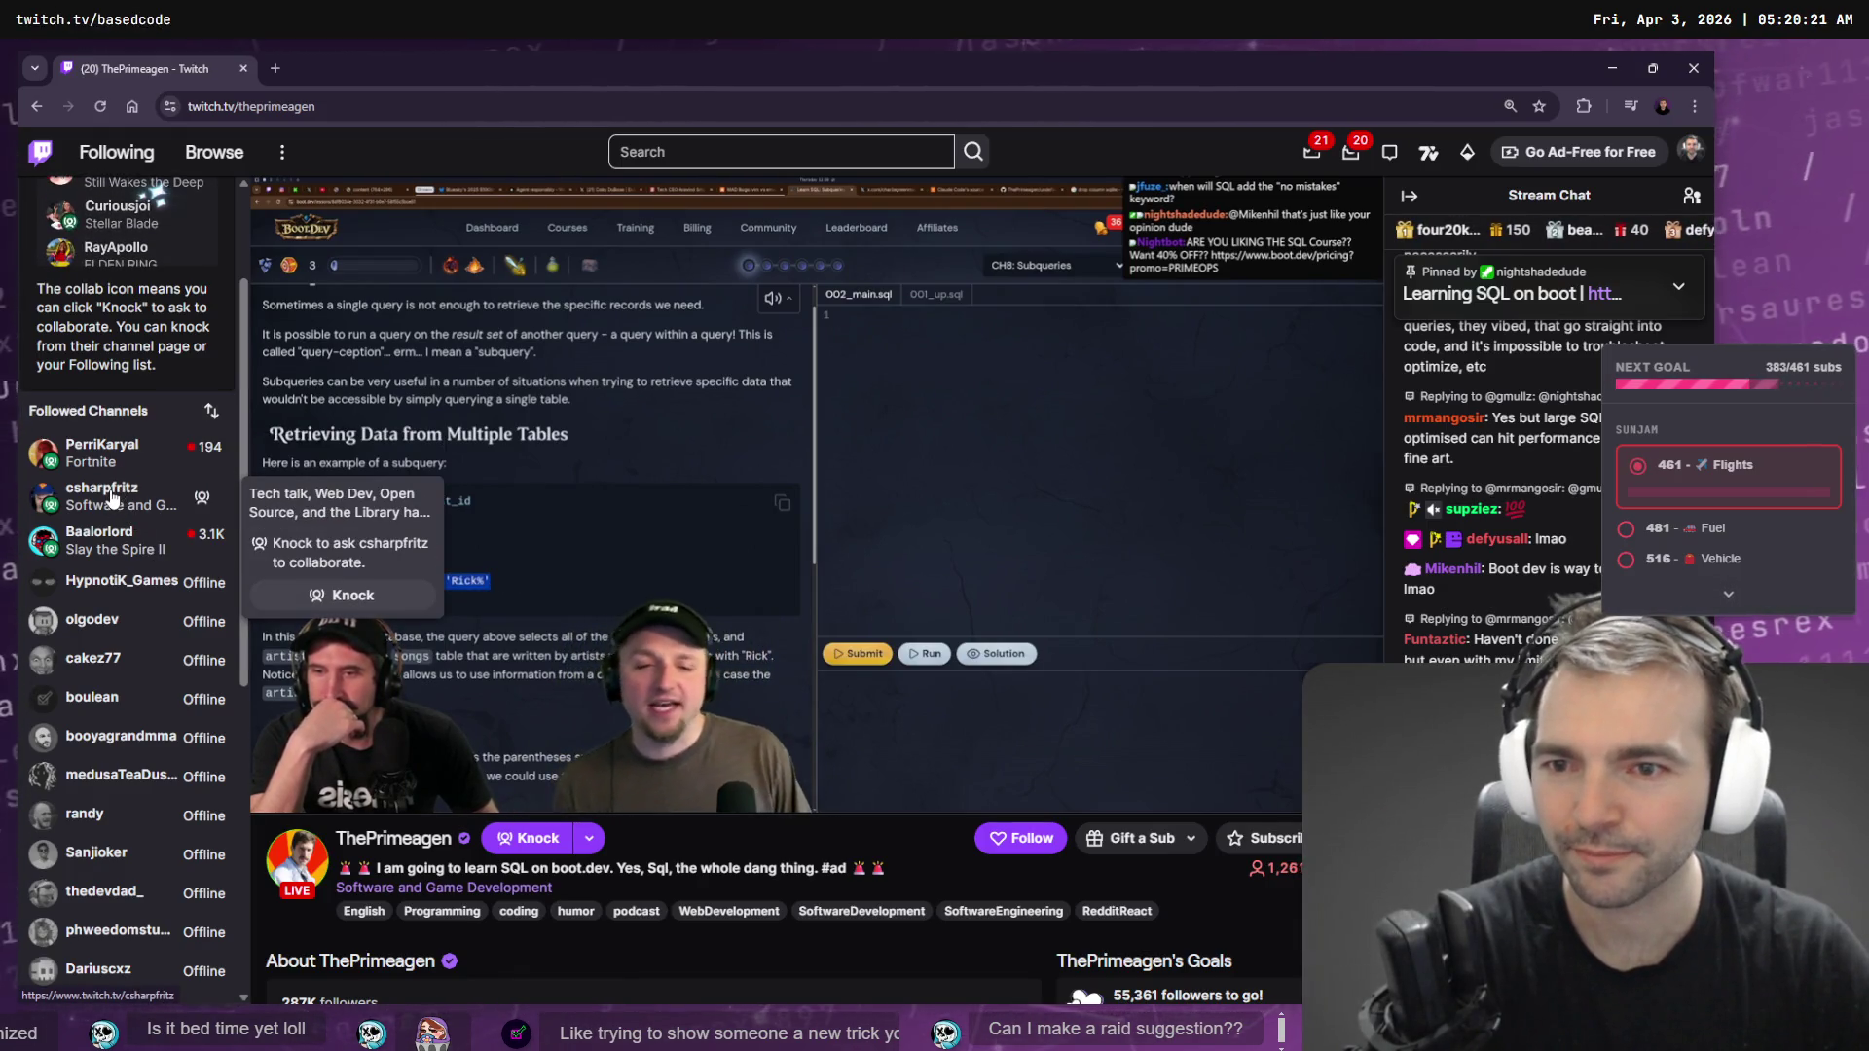
left_click(111, 498)
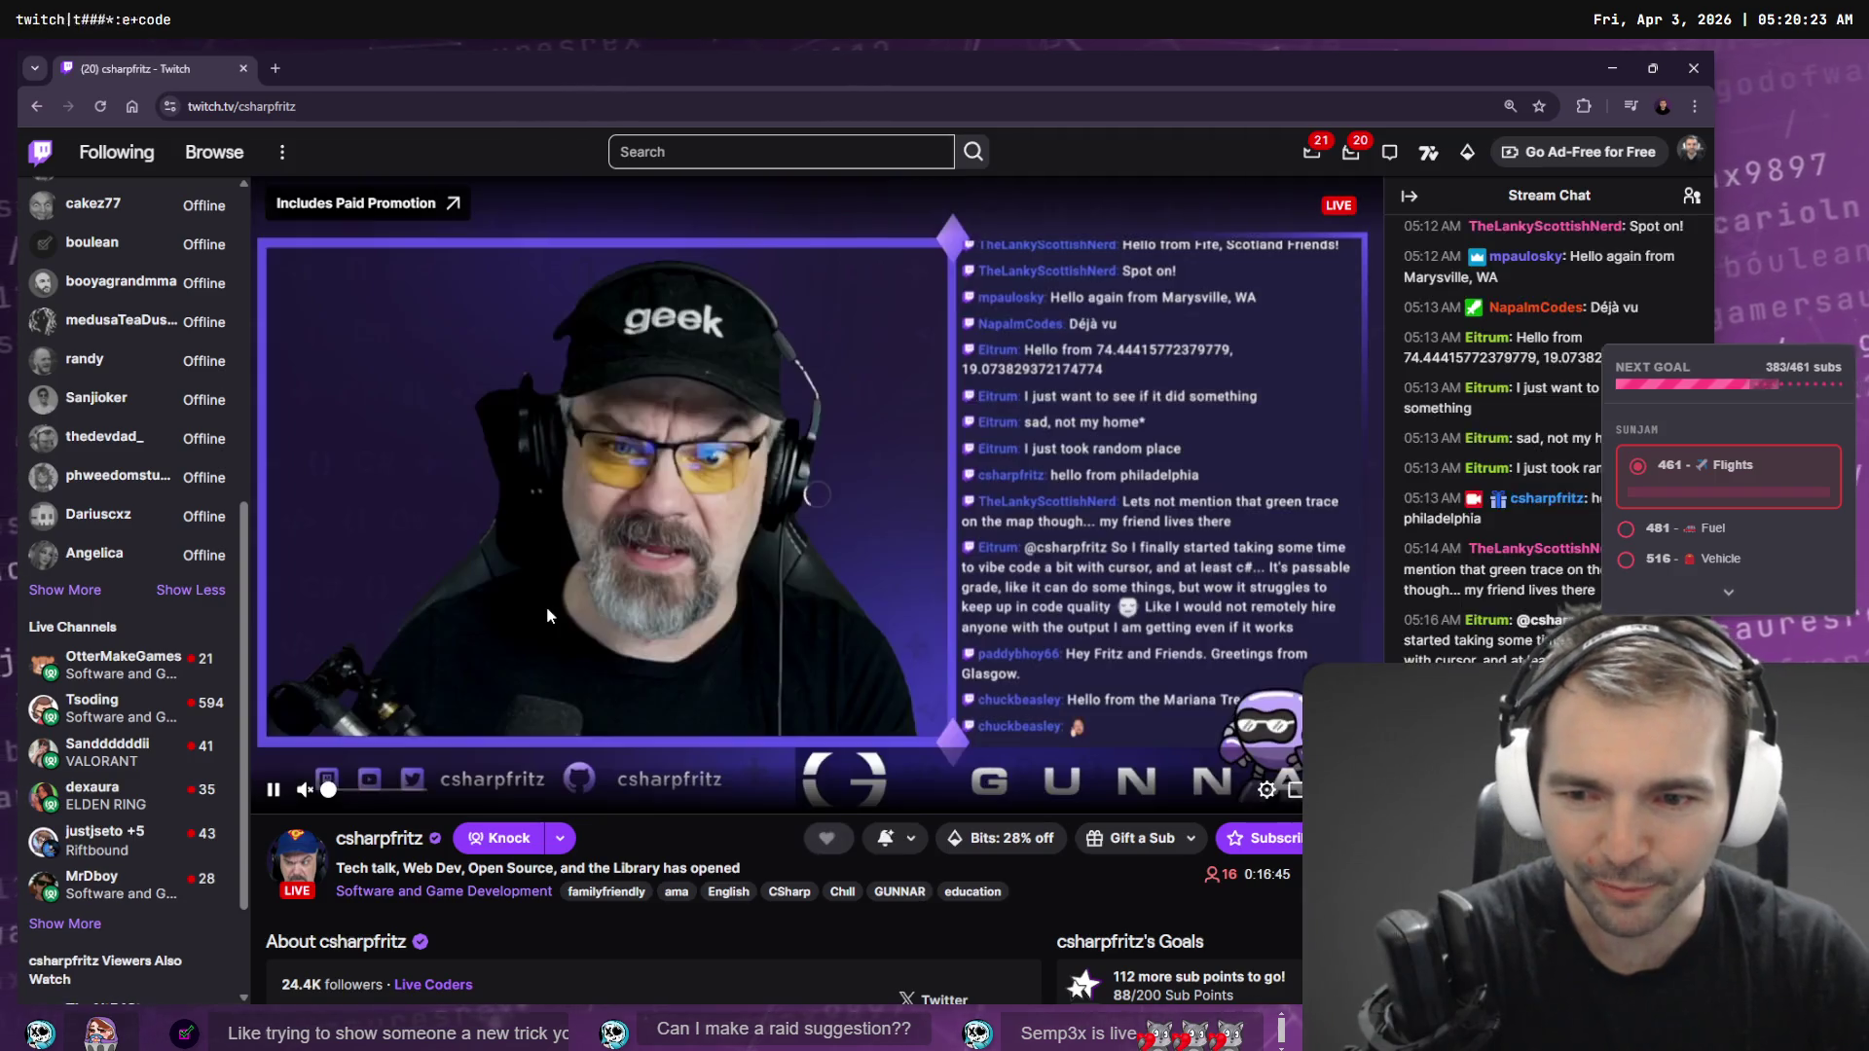
left_click_drag(331, 796, 421, 796)
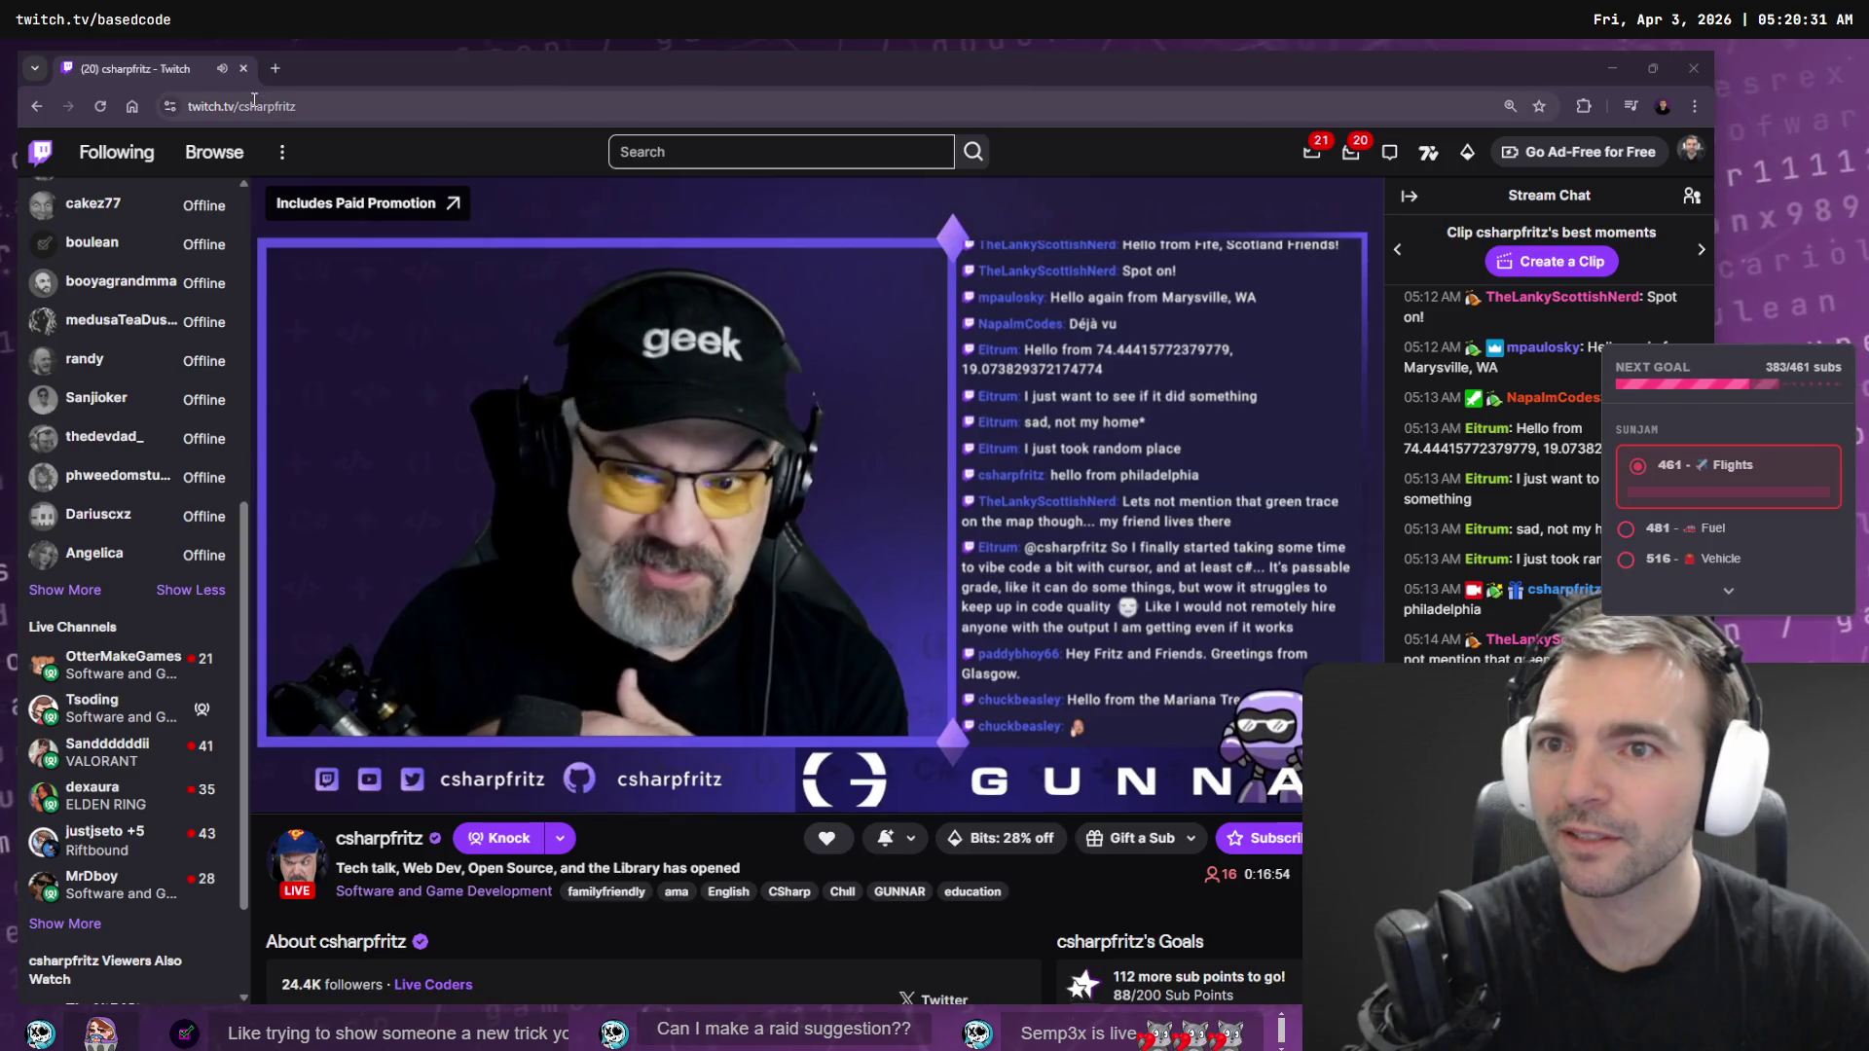
- Paste a different twitch.tv channel address into the address bar and go to it
left_click(224, 106)
key("ctrl+v")
key("Return")
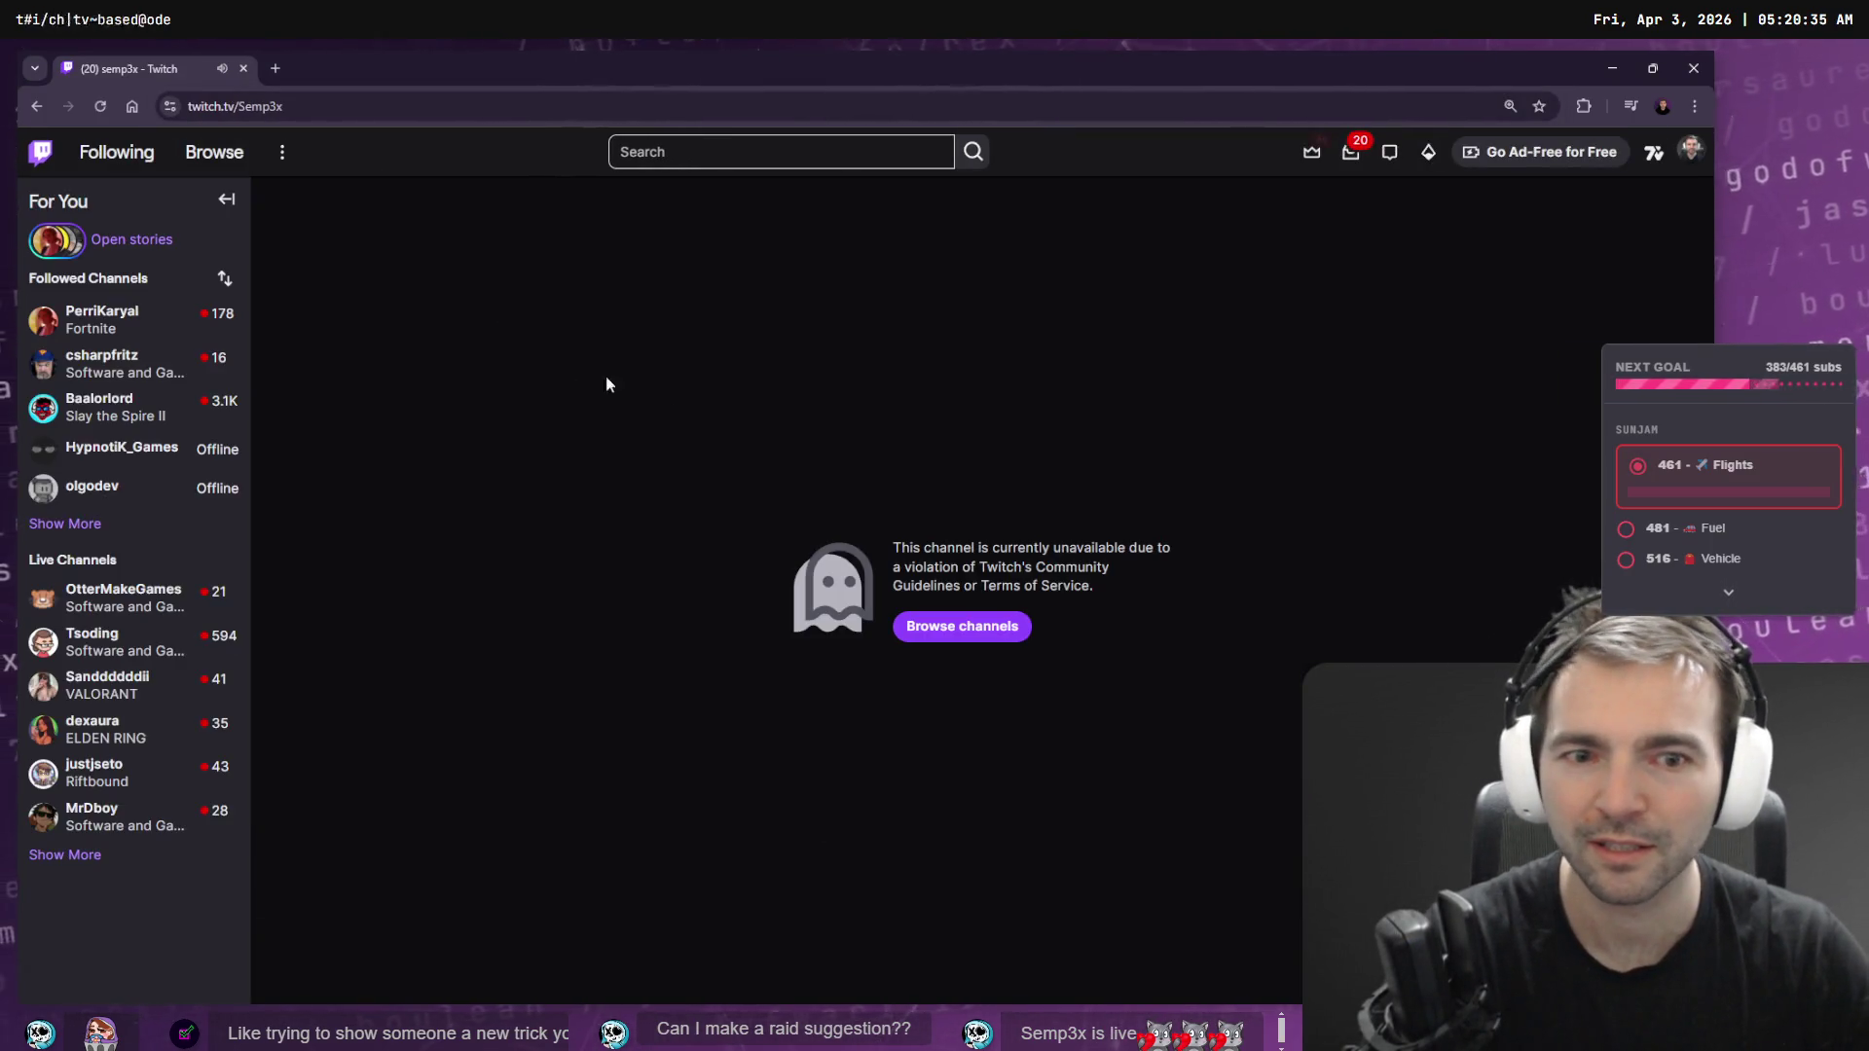
- Correct the channel name in the URL, open the suggested channel, and unmute its live stream
left_click(253, 106)
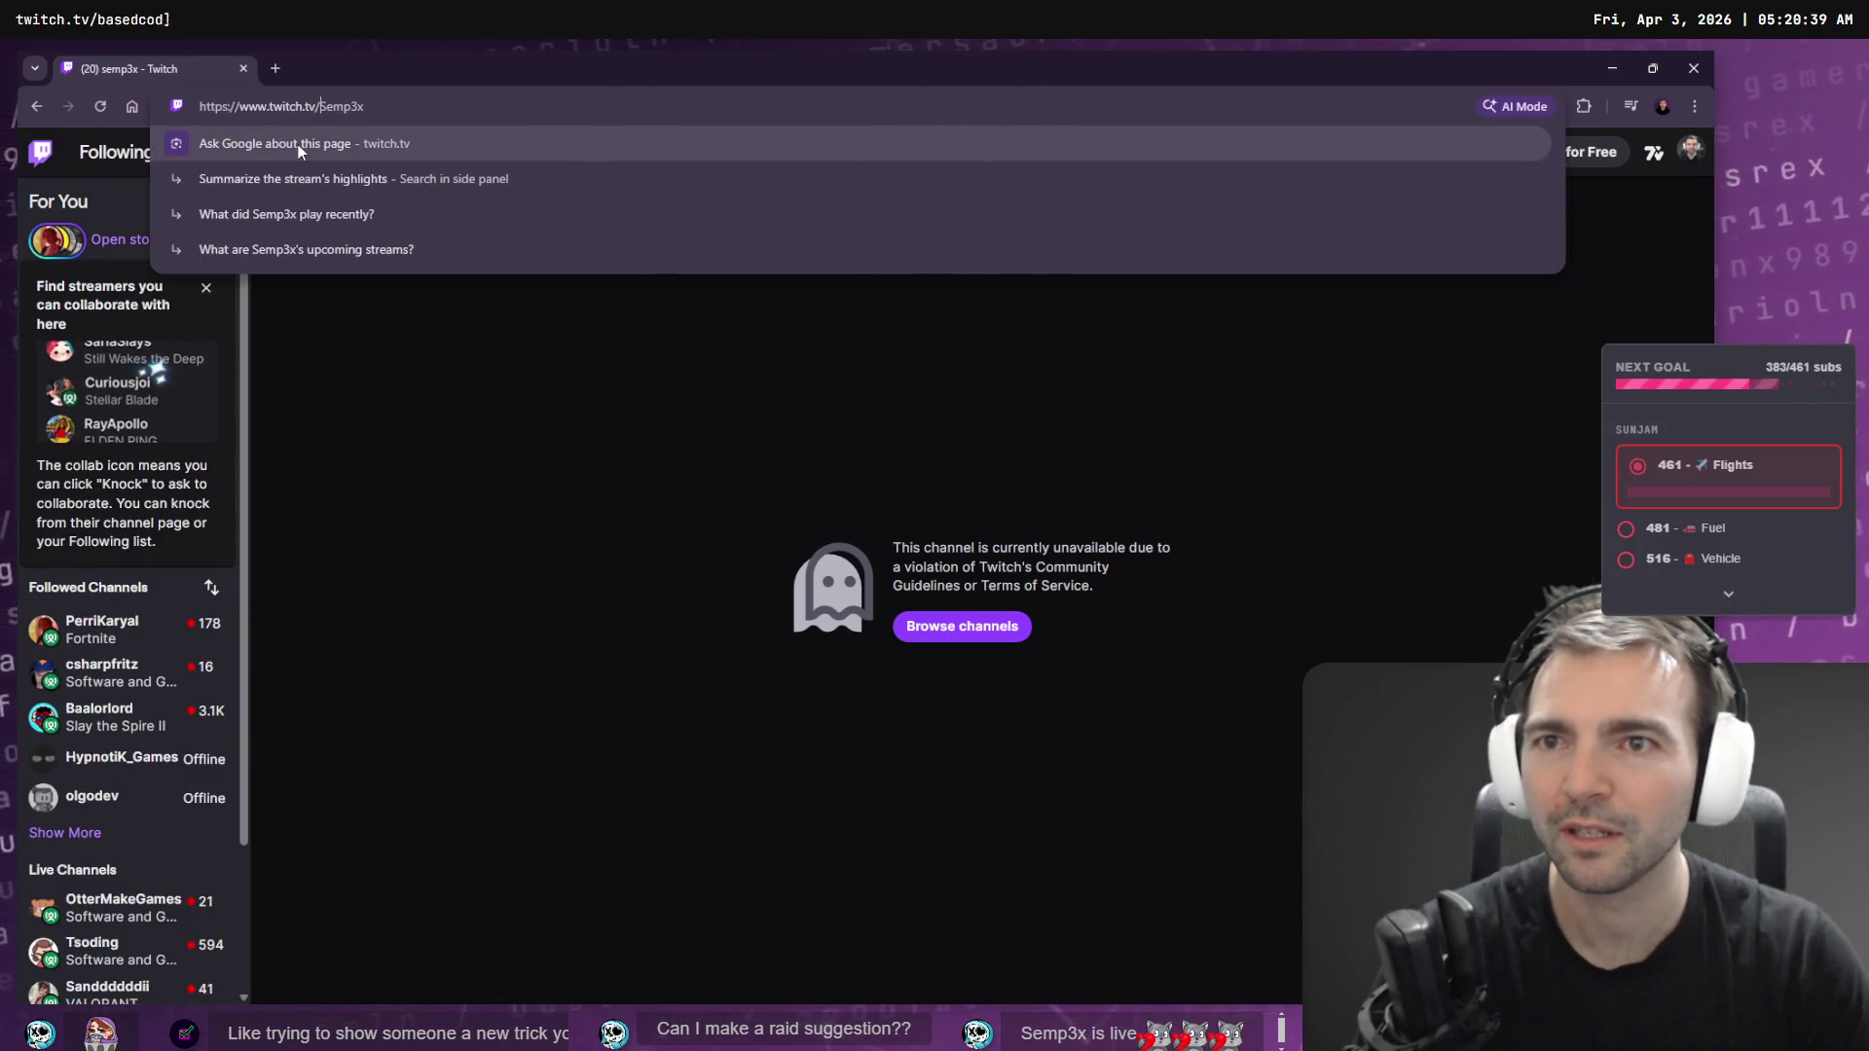
key("Delete")
type("s")
left_click(298, 146)
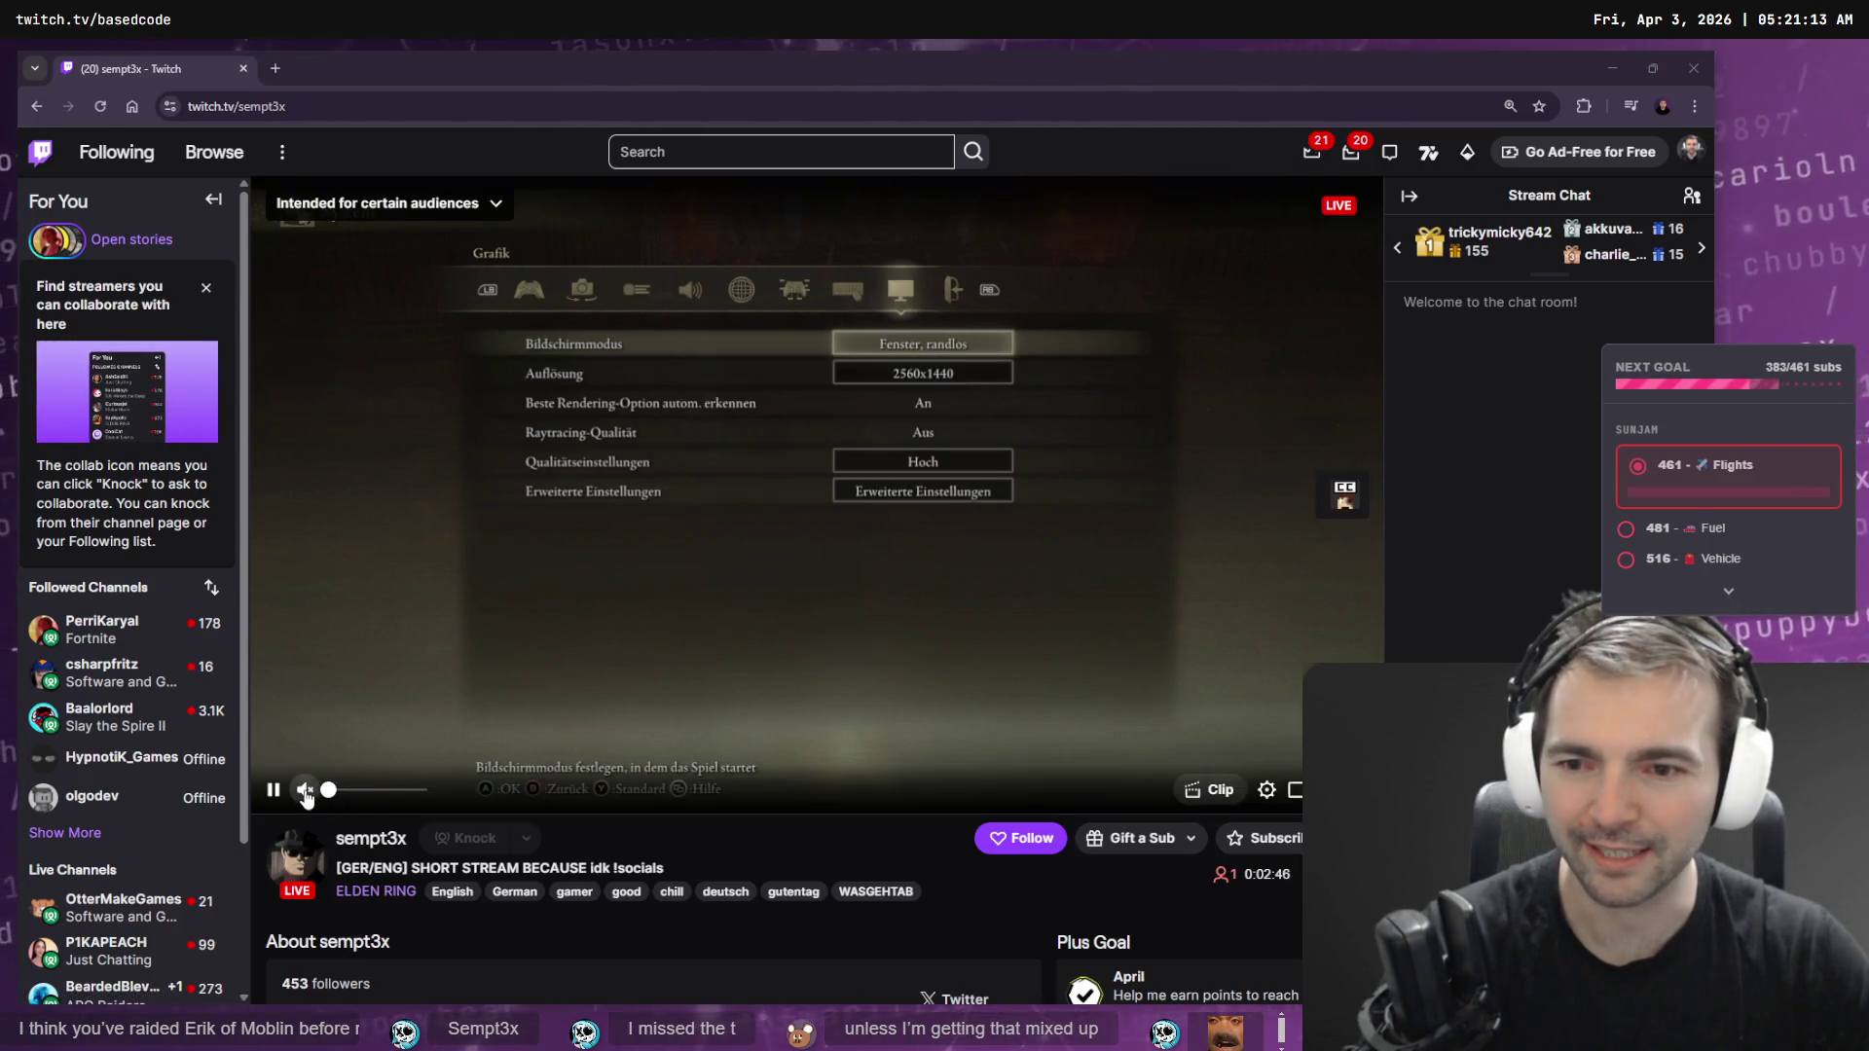
left_click(304, 791)
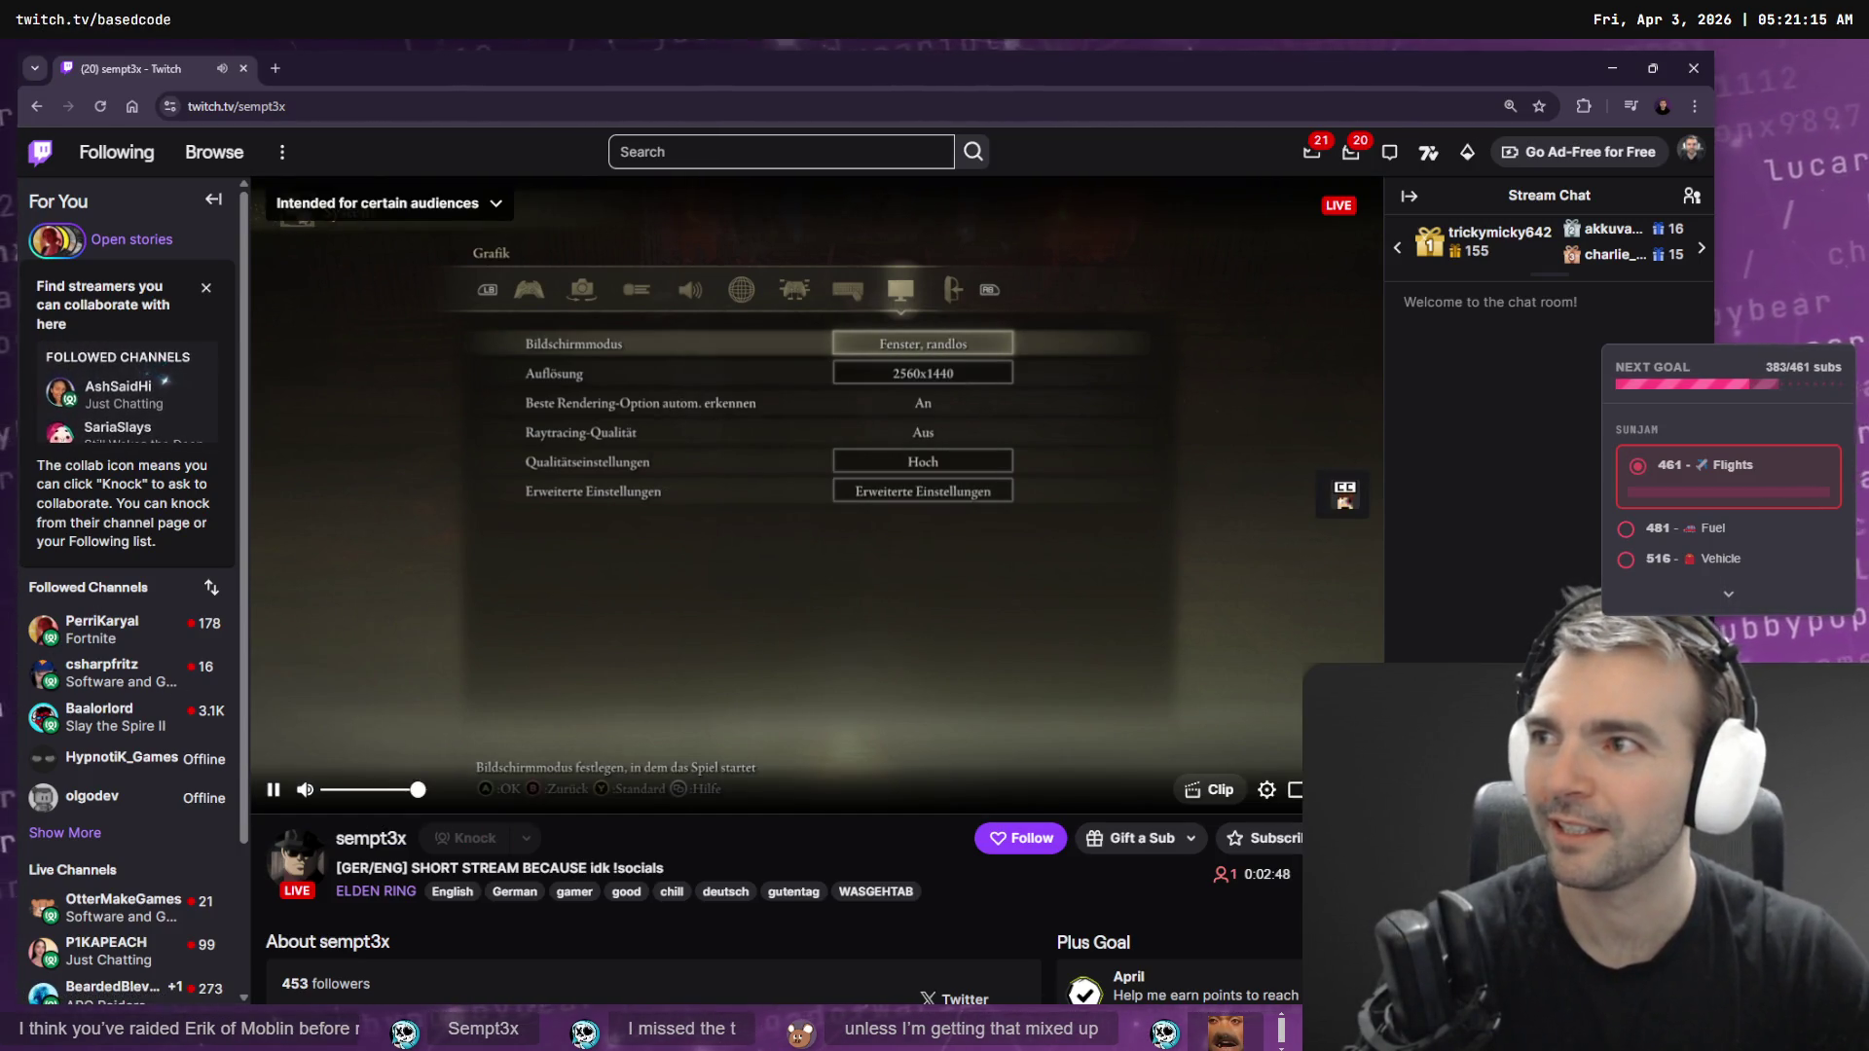